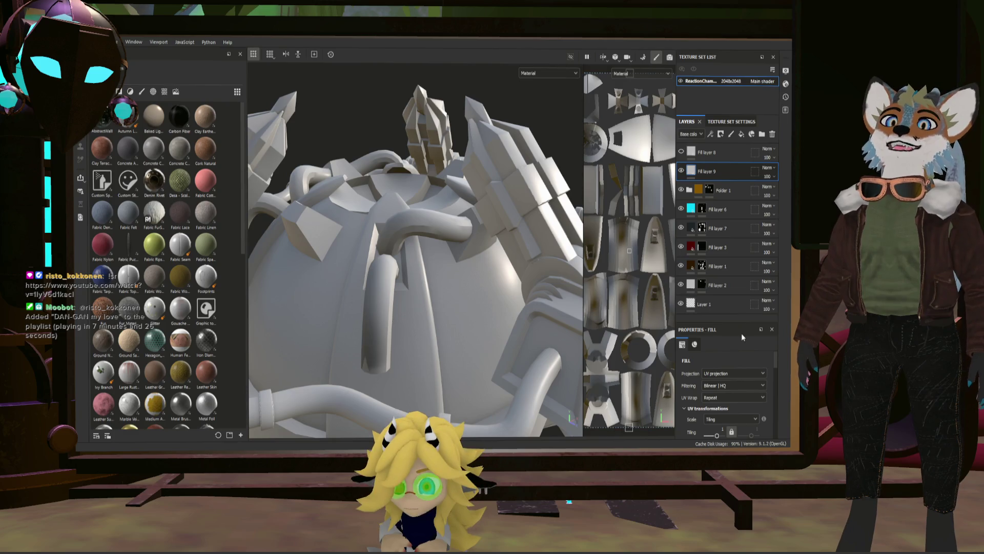
{"action": "scroll", "coordinate": [727, 356], "scroll_direction": "down", "scroll_amount": 3}
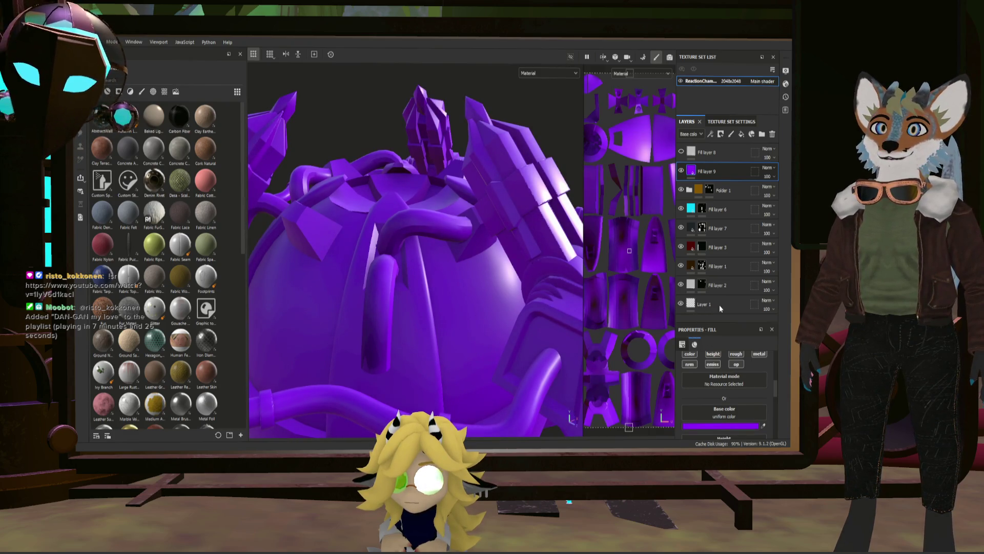
{"action": "scroll", "coordinate": [724, 374], "scroll_direction": "up", "scroll_amount": 3}
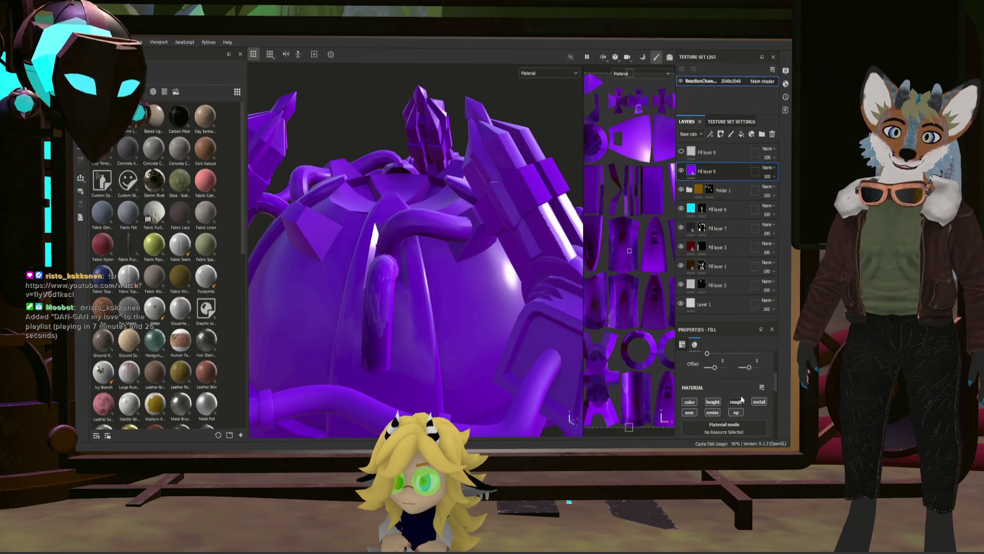
Reveal the fill layer's roughness and metallic settings below the purple base color
{"action": "left_click", "coordinate": [741, 402]}
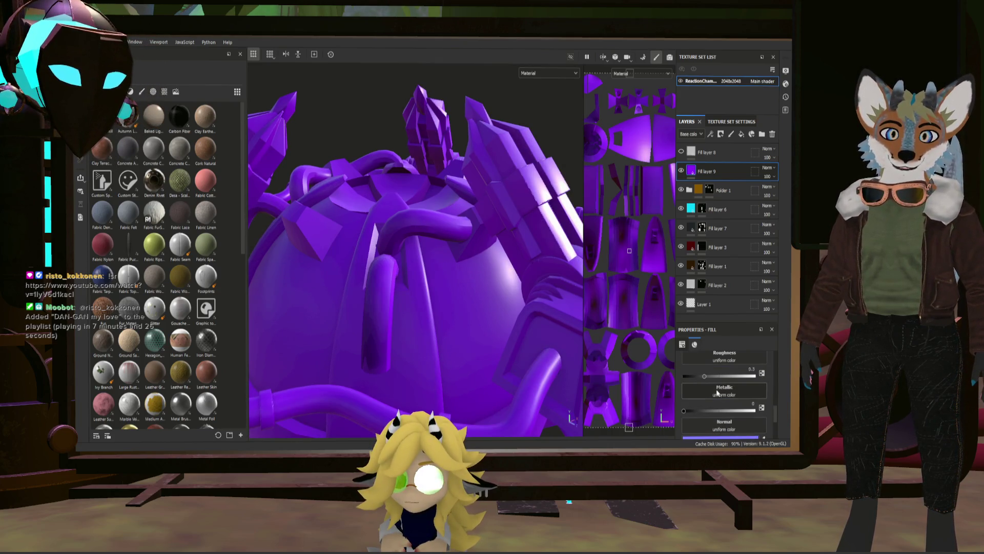
Set the purple fill's Roughness to 0 and Metallic to about 0.70 for a shiny look
{"action": "left_click_drag", "start_coordinate": [706, 375], "coordinate": [688, 372]}
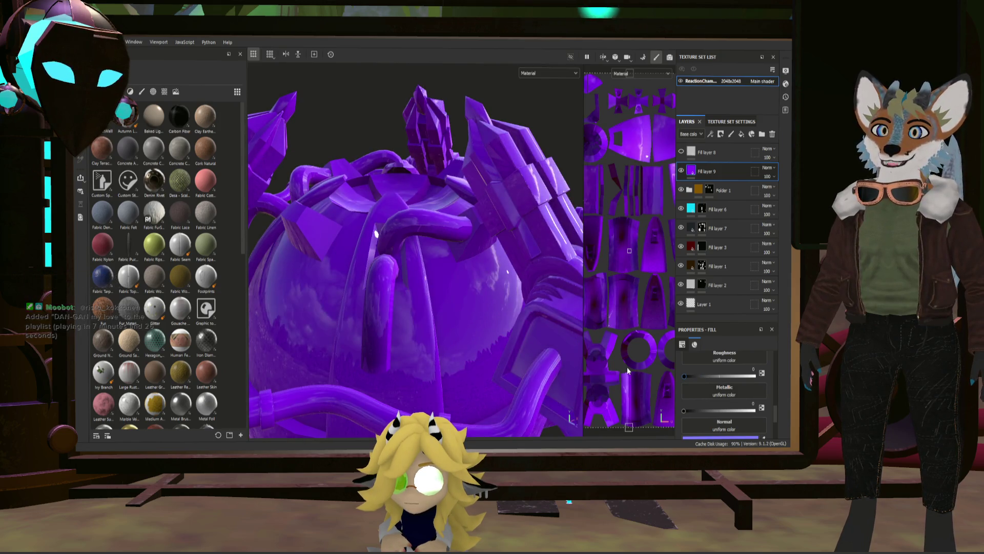
{"action": "mouse_move", "coordinate": [689, 411]}
{"action": "left_mouse_down"}
{"action": "mouse_move", "coordinate": [755, 409]}
{"action": "mouse_move", "coordinate": [737, 413]}
{"action": "left_mouse_up"}
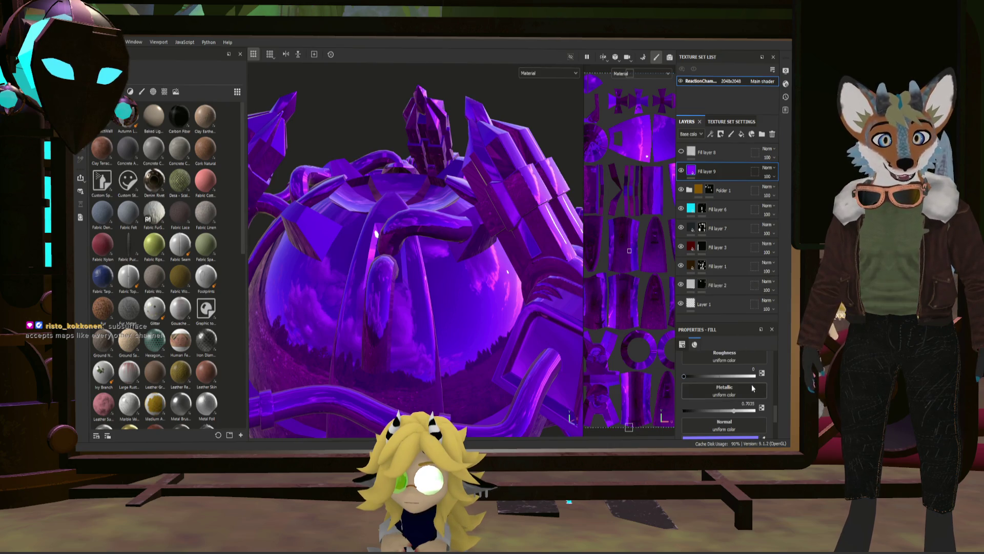
{"action": "scroll", "coordinate": [754, 379], "scroll_direction": "down", "scroll_amount": 3}
{"action": "scroll", "coordinate": [755, 380], "scroll_direction": "up", "scroll_amount": 2}
{"action": "scroll", "coordinate": [757, 377], "scroll_direction": "up", "scroll_amount": 2}
{"action": "scroll", "coordinate": [757, 376], "scroll_direction": "up", "scroll_amount": 1}
{"action": "scroll", "coordinate": [758, 376], "scroll_direction": "down", "scroll_amount": 3}
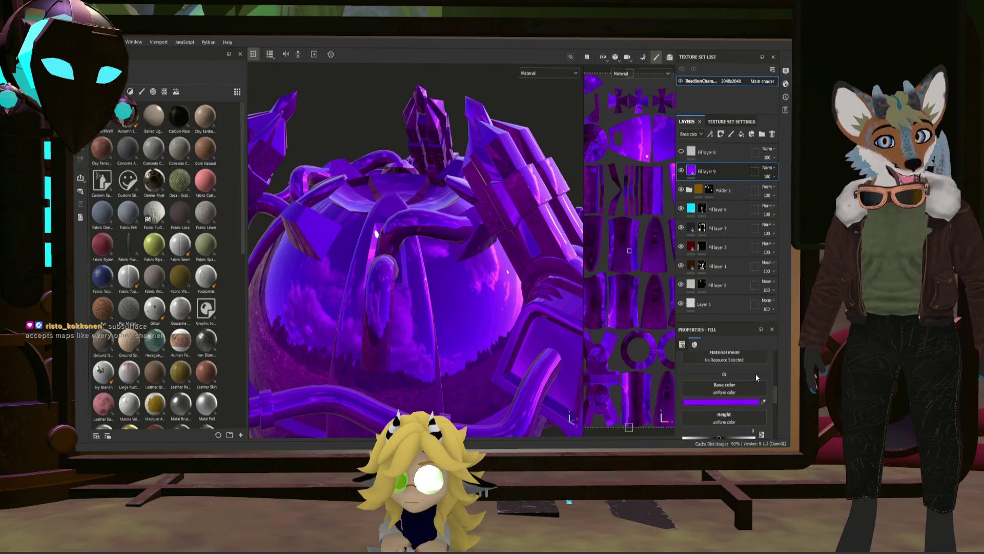
{"action": "scroll", "coordinate": [756, 373], "scroll_direction": "up", "scroll_amount": 1}
{"action": "scroll", "coordinate": [756, 374], "scroll_direction": "up", "scroll_amount": 1}
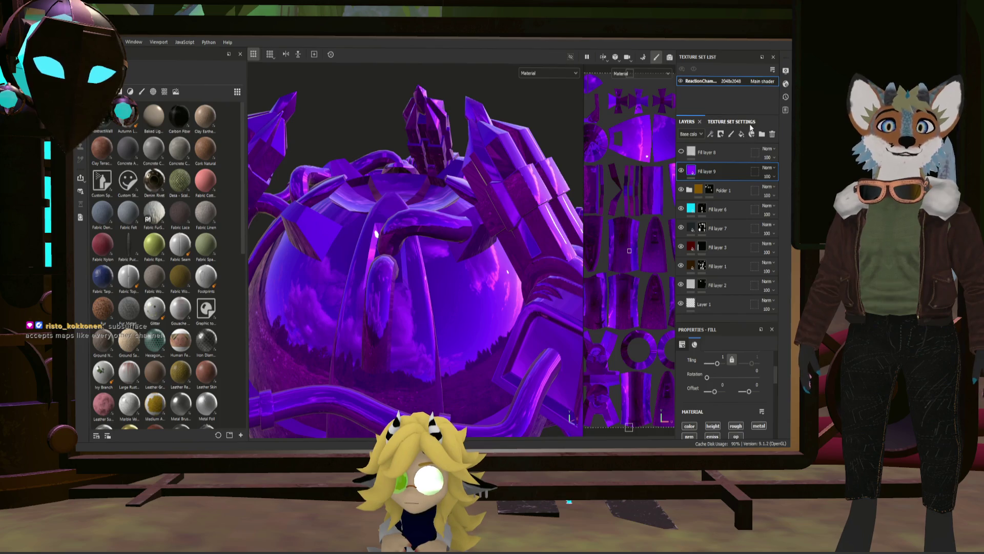
{"action": "left_click", "coordinate": [734, 123]}
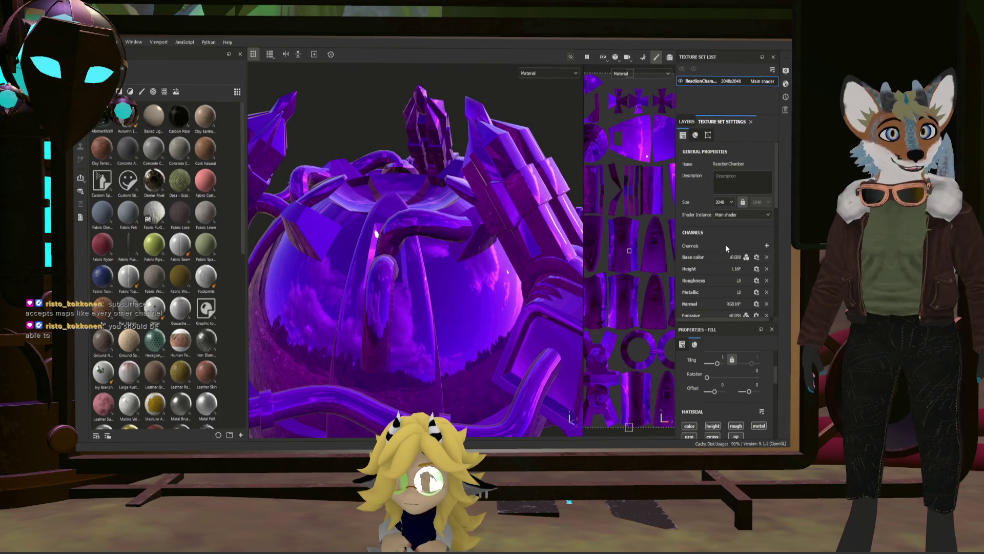
{"action": "scroll", "coordinate": [696, 137], "scroll_direction": "down", "scroll_amount": 2}
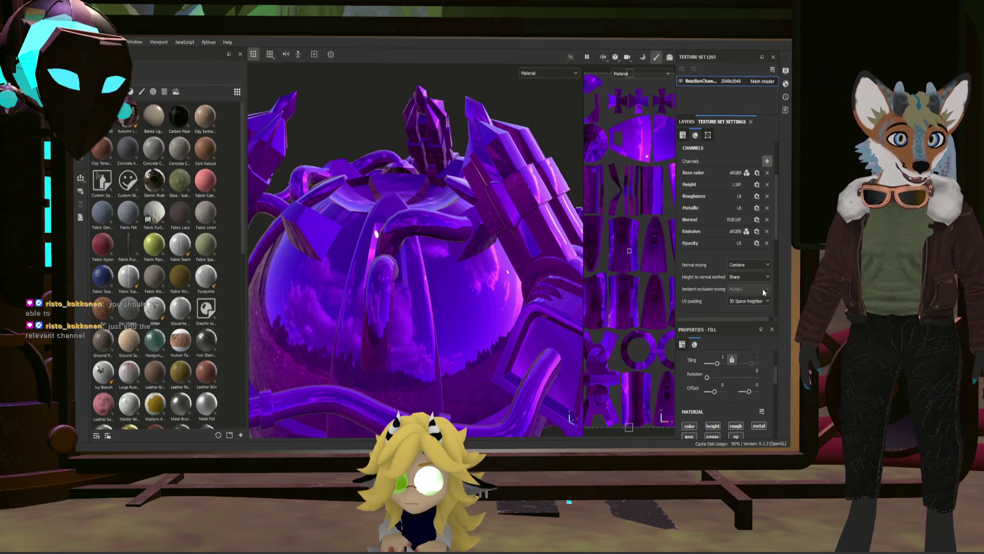
Add the Scattering channel to the ReactionChamber texture set and widen the settings panel
{"action": "left_click", "coordinate": [767, 161]}
{"action": "left_click", "coordinate": [749, 255]}
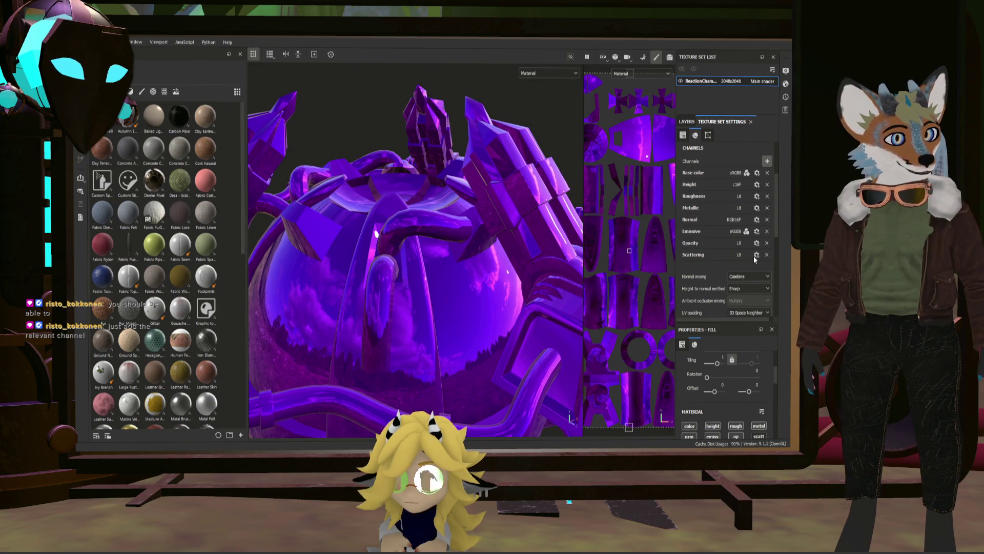
{"action": "scroll", "coordinate": [730, 371], "scroll_direction": "down", "scroll_amount": 3}
{"action": "scroll", "coordinate": [731, 372], "scroll_direction": "down", "scroll_amount": 3}
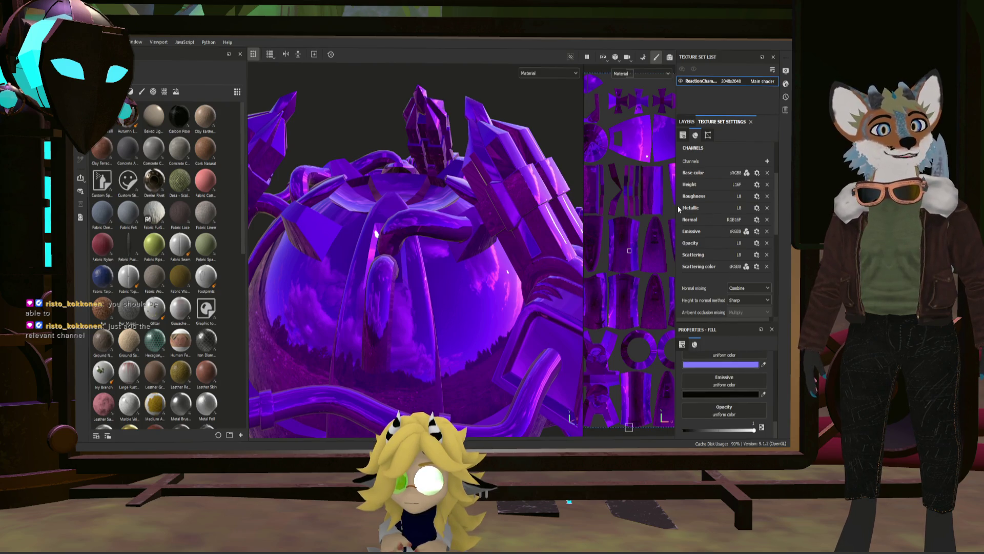
{"action": "left_click_drag", "start_coordinate": [678, 206], "coordinate": [610, 195]}
{"action": "scroll", "coordinate": [714, 367], "scroll_direction": "up", "scroll_amount": 1}
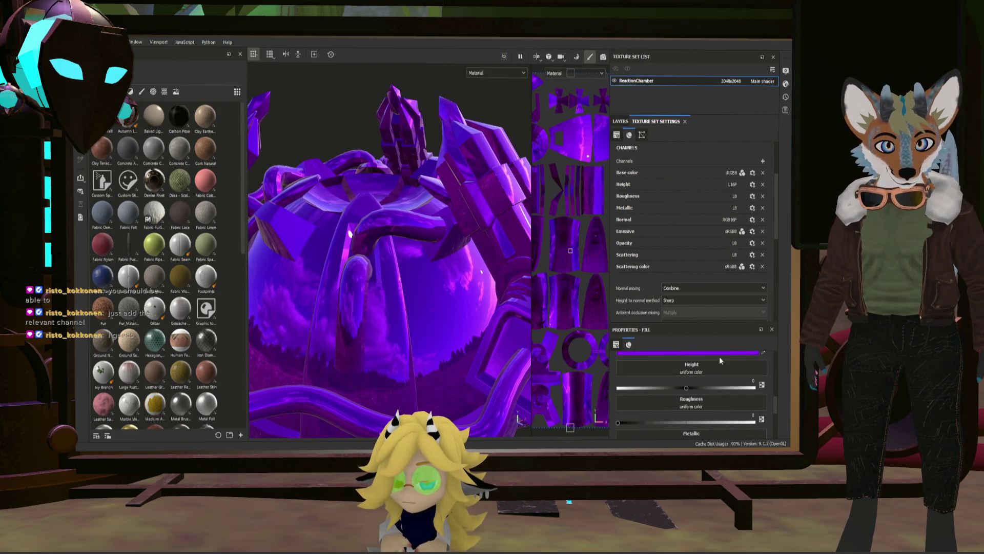
{"action": "scroll", "coordinate": [715, 361], "scroll_direction": "up", "scroll_amount": 1}
{"action": "scroll", "coordinate": [711, 366], "scroll_direction": "up", "scroll_amount": 1}
{"action": "scroll", "coordinate": [710, 368], "scroll_direction": "up", "scroll_amount": 2}
{"action": "scroll", "coordinate": [709, 371], "scroll_direction": "up", "scroll_amount": 2}
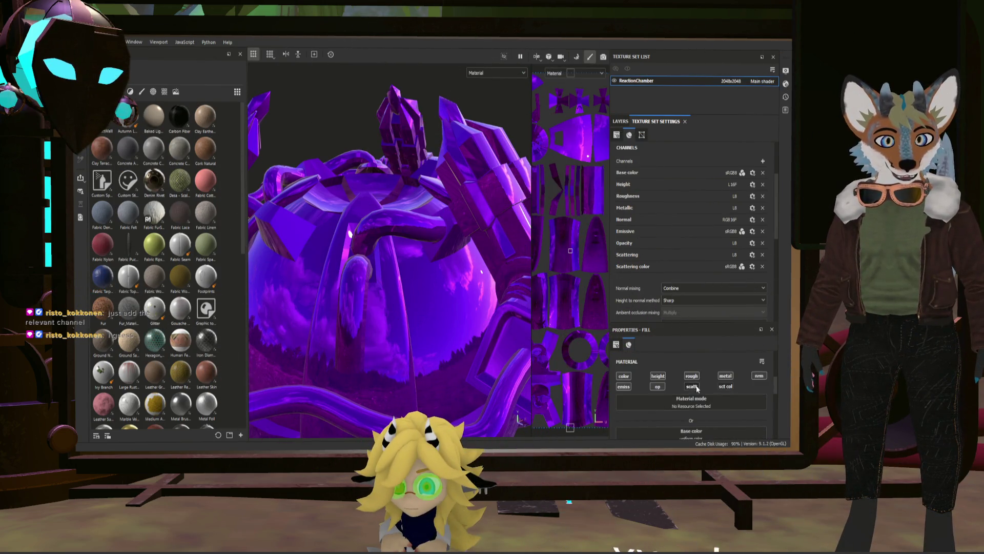
{"action": "scroll", "coordinate": [704, 413], "scroll_direction": "up", "scroll_amount": 1}
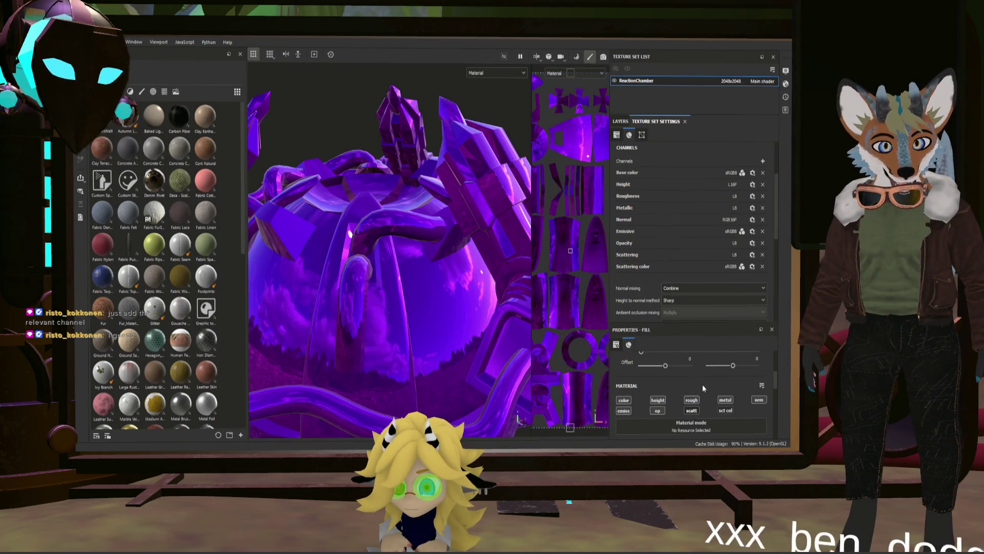
Enable scattering on the fill and push its strength to maximum with a red scattering colour
{"action": "left_click", "coordinate": [691, 411]}
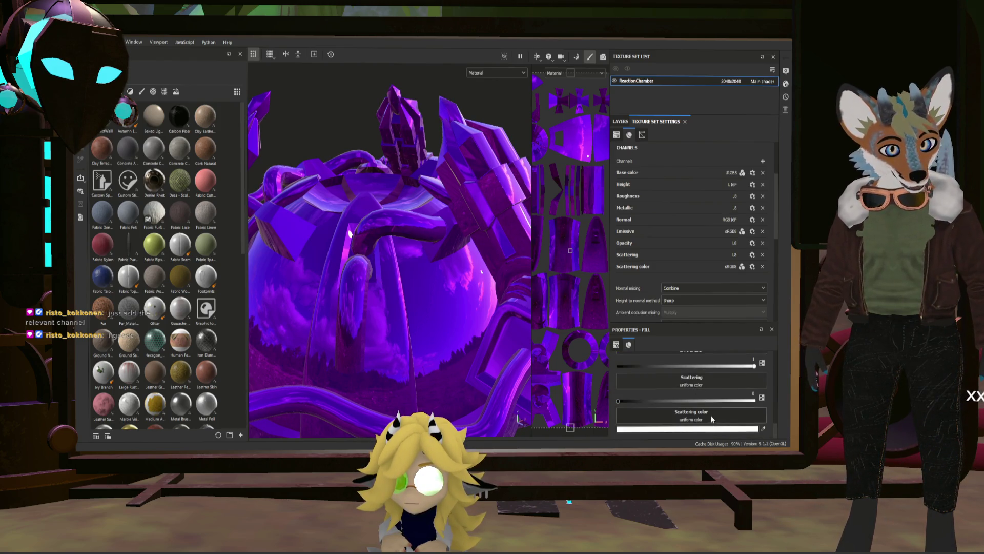
{"action": "left_click_drag", "start_coordinate": [620, 402], "coordinate": [720, 404]}
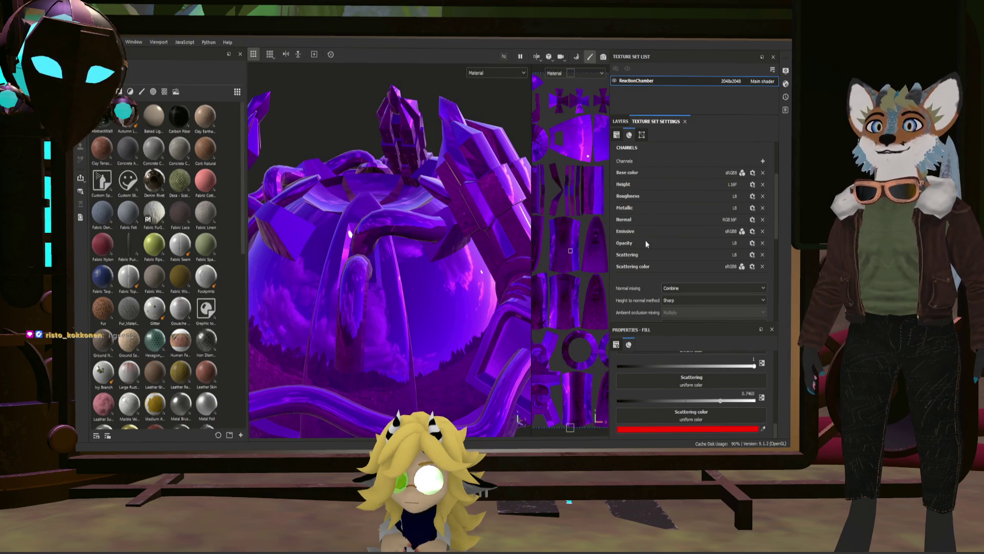
{"action": "scroll", "coordinate": [481, 259], "scroll_direction": "up", "scroll_amount": 3}
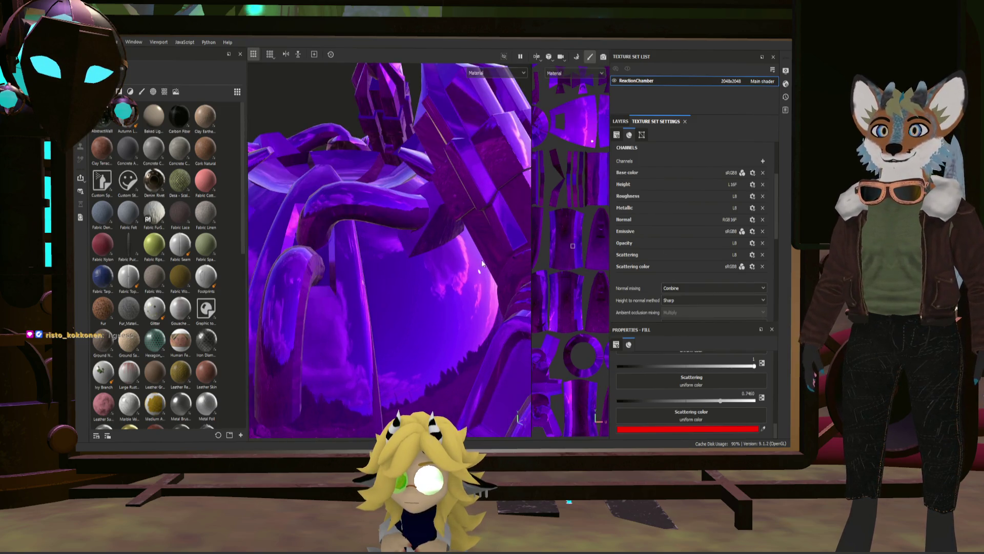
{"action": "scroll", "coordinate": [481, 259], "scroll_direction": "up", "scroll_amount": 2}
{"action": "scroll", "coordinate": [468, 262], "scroll_direction": "up", "scroll_amount": 2}
{"action": "scroll", "coordinate": [456, 268], "scroll_direction": "up", "scroll_amount": 2}
{"action": "mouse_move", "coordinate": [457, 268]}
{"action": "left_mouse_down", "text": "alt"}
{"action": "mouse_move", "coordinate": [432, 259]}
{"action": "mouse_move", "coordinate": [450, 277]}
{"action": "mouse_move", "coordinate": [774, 384]}
{"action": "left_mouse_up", "text": "alt"}
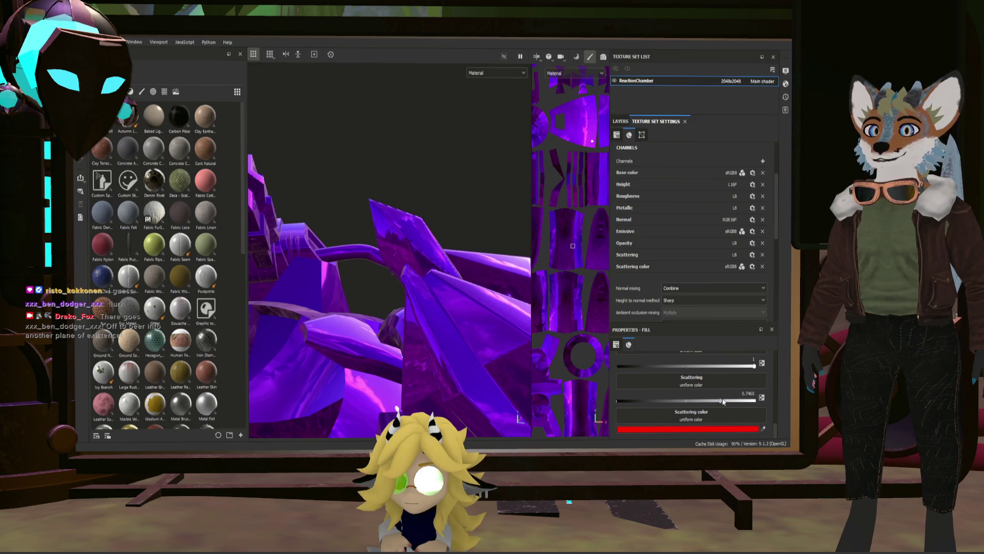
{"action": "left_click_drag", "start_coordinate": [723, 400], "coordinate": [754, 401]}
{"action": "left_click_drag", "start_coordinate": [616, 394], "coordinate": [611, 396]}
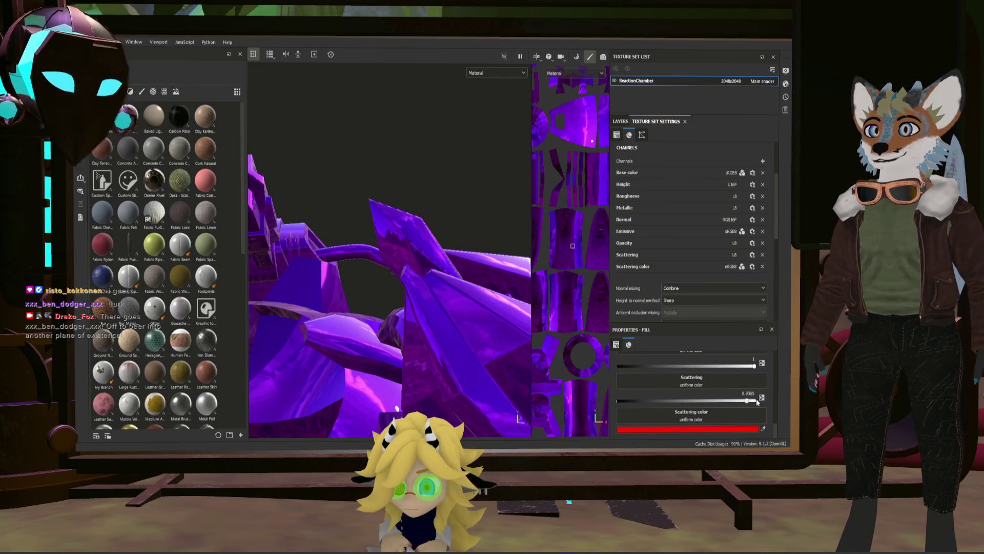
{"action": "scroll", "coordinate": [663, 354], "scroll_direction": "up", "scroll_amount": 3}
{"action": "scroll", "coordinate": [681, 360], "scroll_direction": "up", "scroll_amount": 3}
{"action": "scroll", "coordinate": [699, 365], "scroll_direction": "up", "scroll_amount": 3}
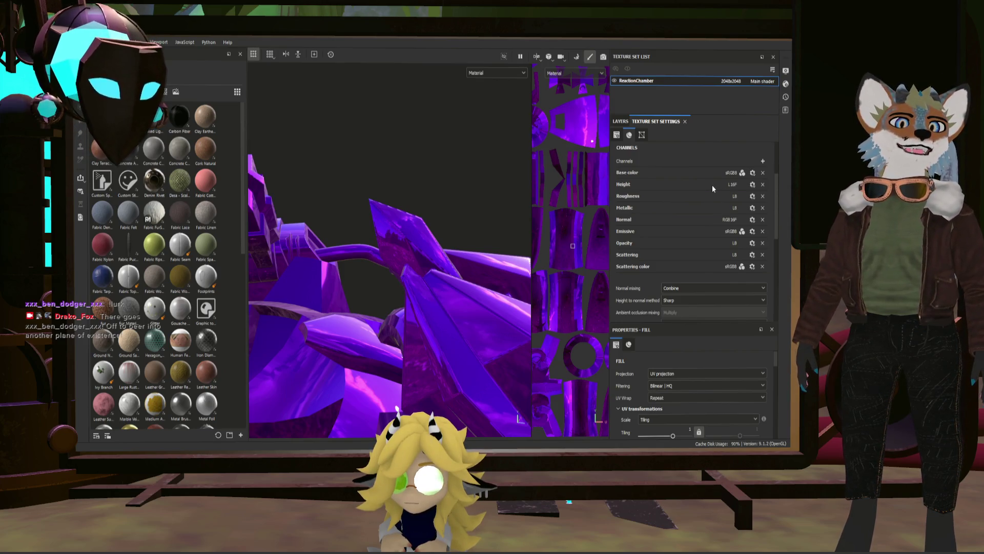
{"action": "scroll", "coordinate": [716, 356], "scroll_direction": "down", "scroll_amount": 3}
{"action": "scroll", "coordinate": [719, 385], "scroll_direction": "down", "scroll_amount": 3}
{"action": "scroll", "coordinate": [721, 400], "scroll_direction": "down", "scroll_amount": 3}
{"action": "scroll", "coordinate": [722, 417], "scroll_direction": "down", "scroll_amount": 3}
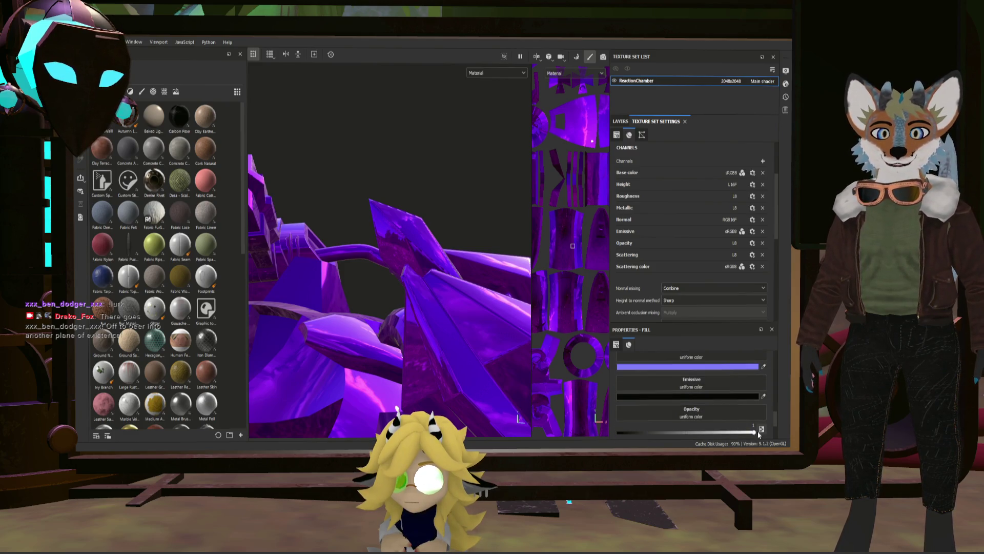
Drop the fill's Opacity to about 0.74 so the reactor crystals turn translucent
{"action": "mouse_move", "coordinate": [737, 435]}
{"action": "left_mouse_down"}
{"action": "mouse_move", "coordinate": [658, 432]}
{"action": "mouse_move", "coordinate": [723, 434]}
{"action": "left_mouse_up"}
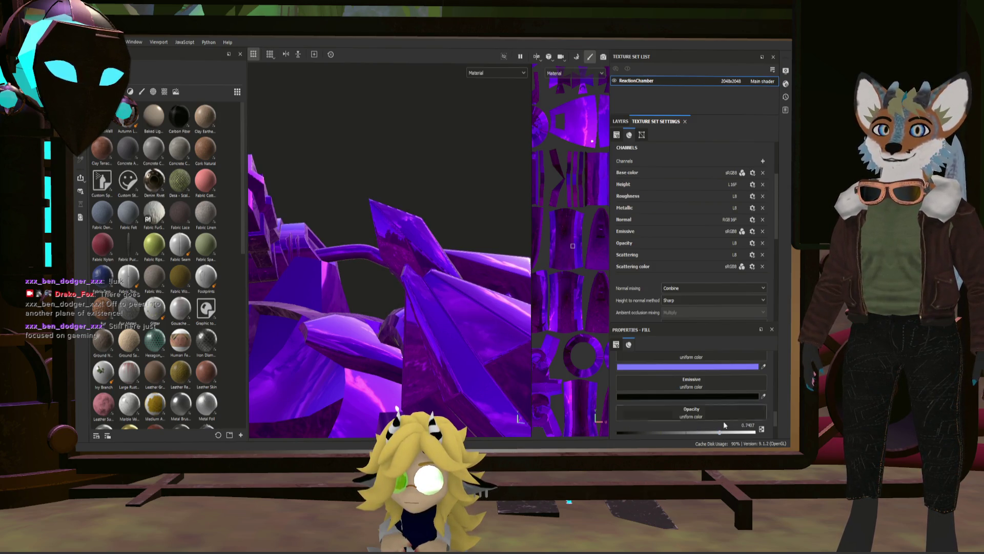
{"action": "scroll", "coordinate": [702, 254], "scroll_direction": "up", "scroll_amount": 3}
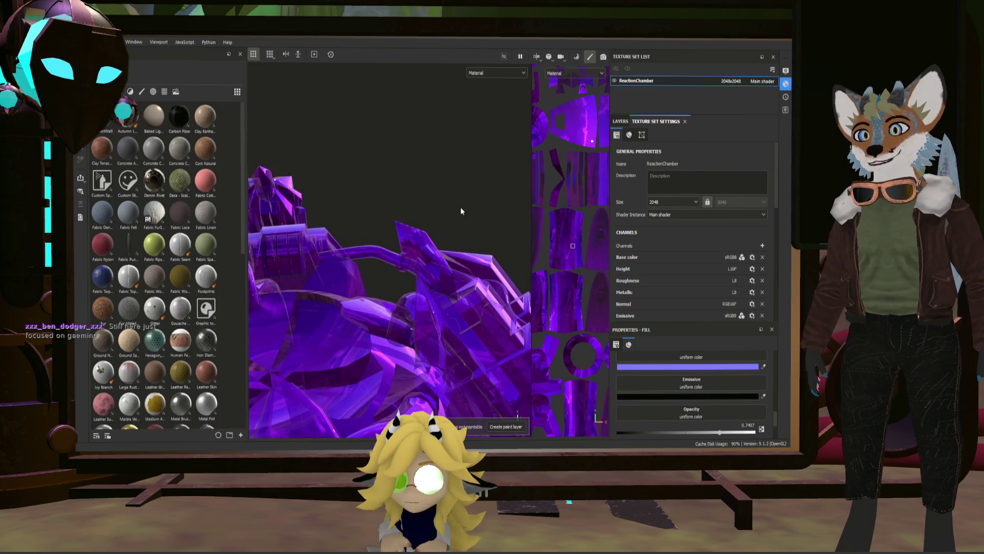
{"action": "mouse_move", "coordinate": [464, 212]}
{"action": "left_mouse_down", "text": "alt"}
{"action": "mouse_move", "coordinate": [489, 161]}
{"action": "mouse_move", "coordinate": [411, 200]}
{"action": "mouse_move", "coordinate": [433, 190]}
{"action": "left_mouse_up", "text": "alt"}
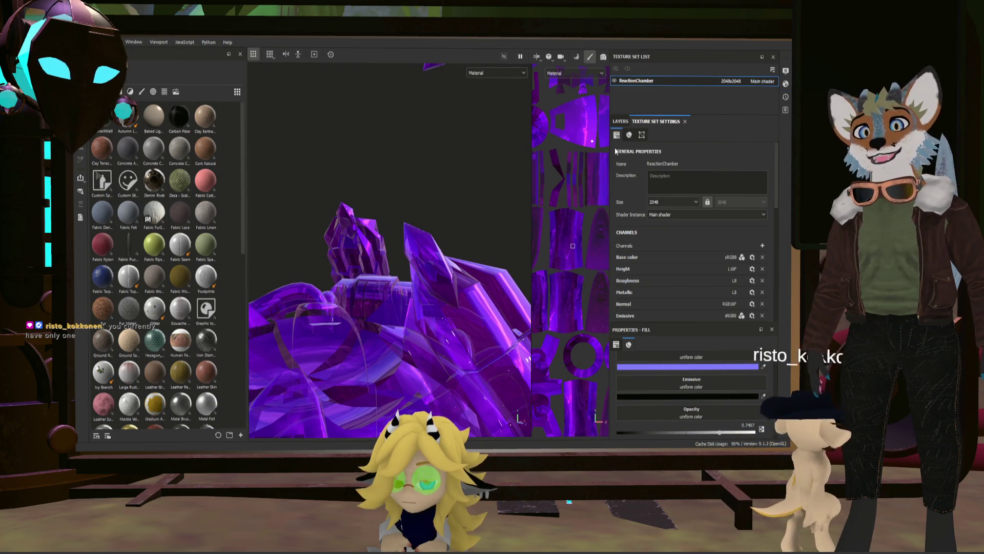
{"action": "key", "text": "f"}
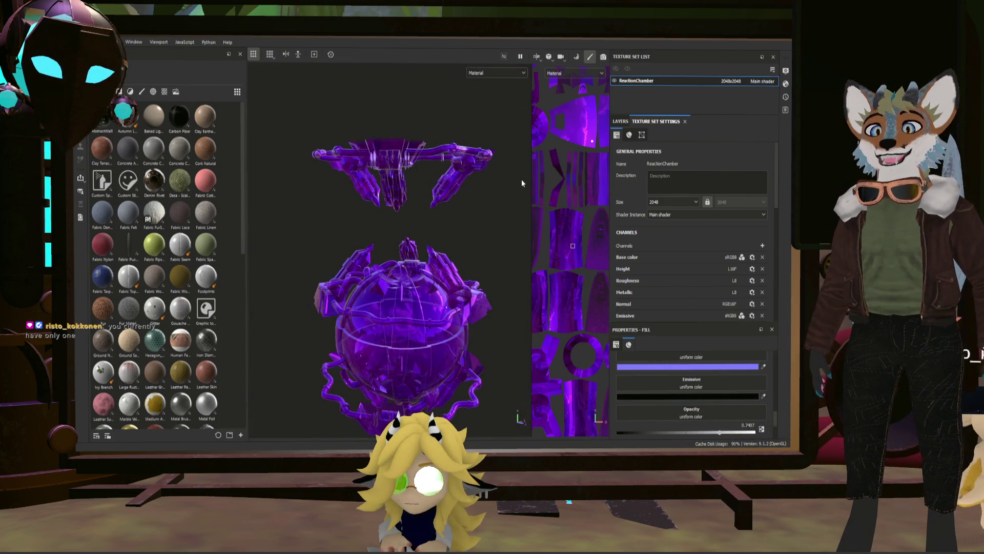
{"action": "mouse_move", "coordinate": [522, 179]}
{"action": "left_mouse_down", "text": "alt"}
{"action": "mouse_move", "coordinate": [367, 247]}
{"action": "mouse_move", "coordinate": [441, 339]}
{"action": "mouse_move", "coordinate": [346, 279]}
{"action": "left_mouse_up", "text": "alt"}
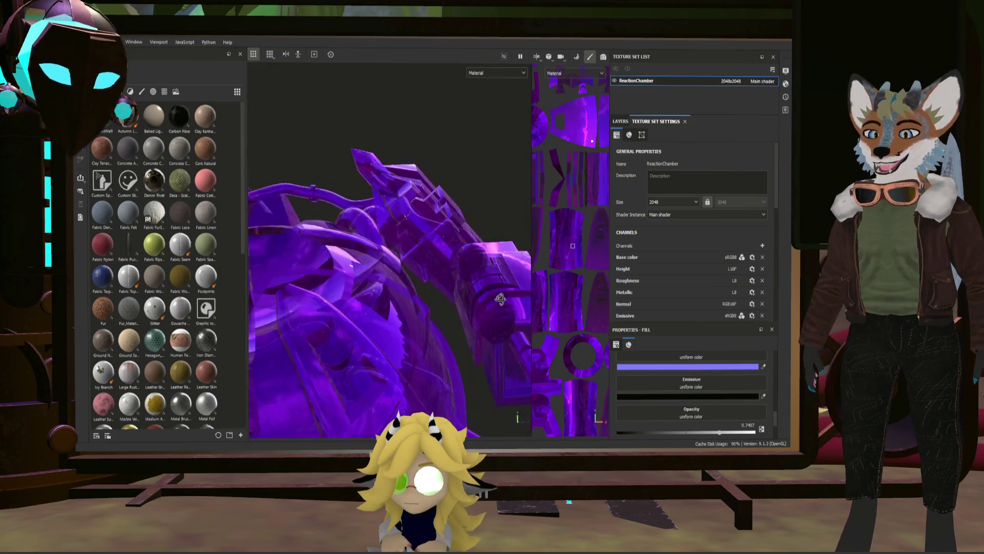
{"action": "left_click_drag", "start_coordinate": [347, 279], "coordinate": [423, 293], "text": "alt"}
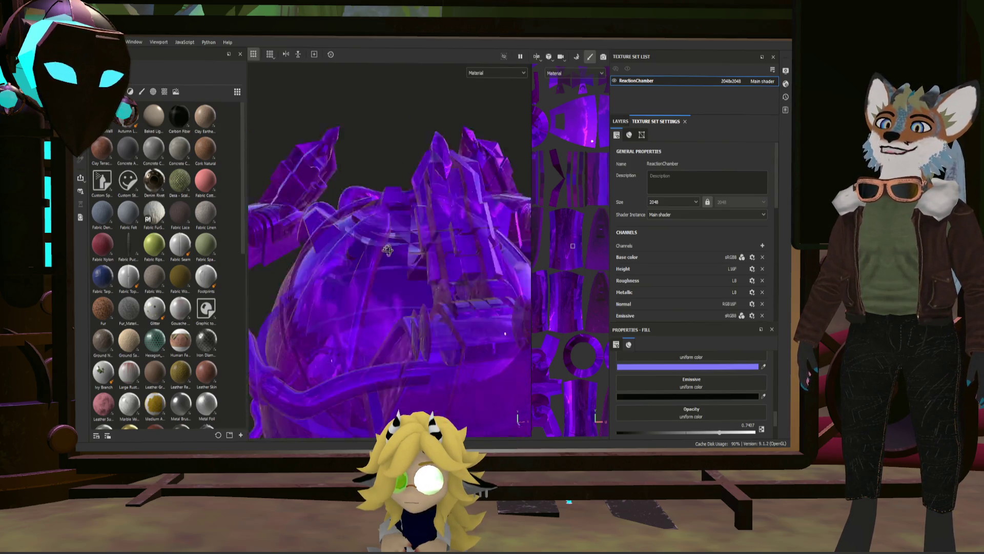
{"action": "left_click_drag", "start_coordinate": [412, 278], "coordinate": [391, 231], "text": "alt"}
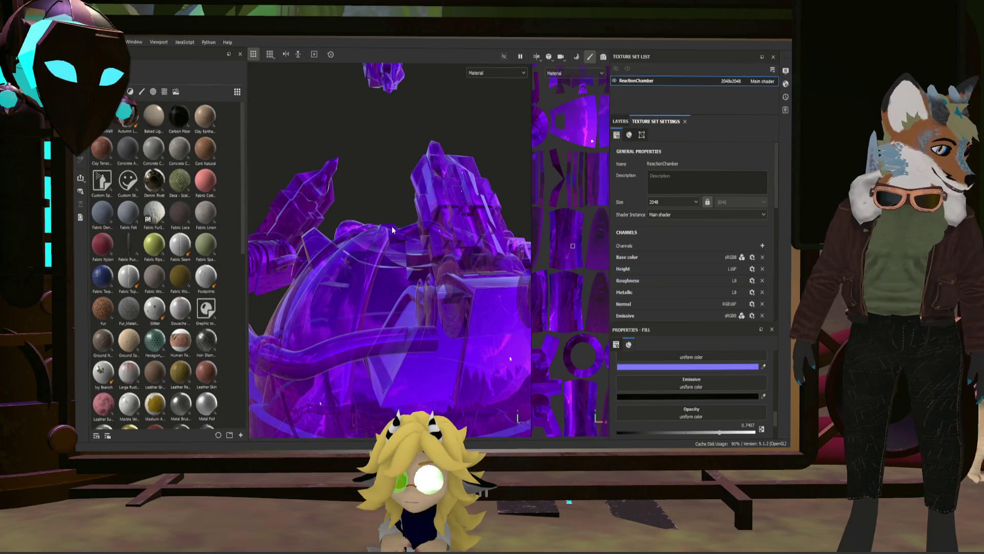
{"action": "mouse_move", "coordinate": [391, 227]}
{"action": "left_mouse_down", "text": "alt"}
{"action": "mouse_move", "coordinate": [485, 264]}
{"action": "mouse_move", "coordinate": [412, 207]}
{"action": "mouse_move", "coordinate": [431, 255]}
{"action": "left_mouse_up", "text": "alt"}
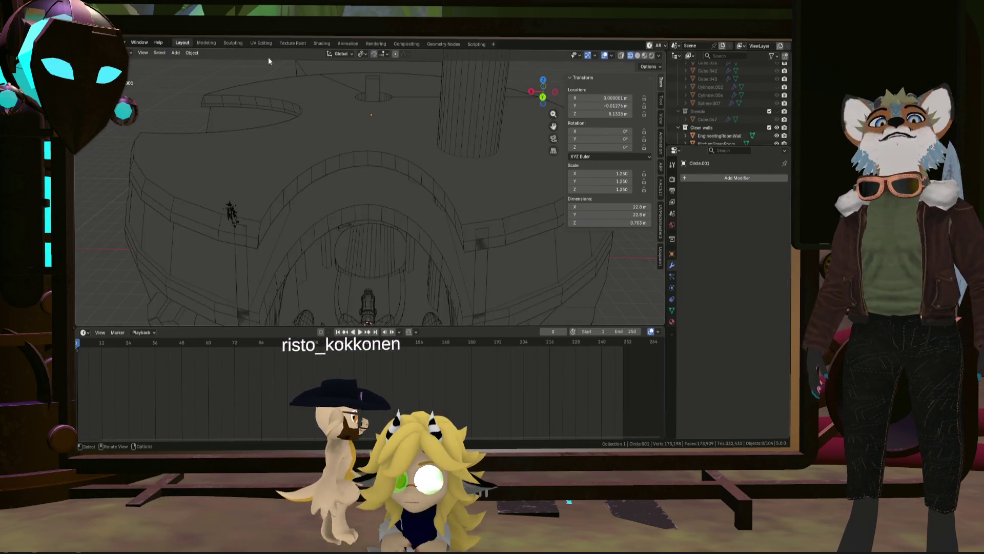
{"action": "scroll", "coordinate": [474, 178], "scroll_direction": "up", "scroll_amount": 2}
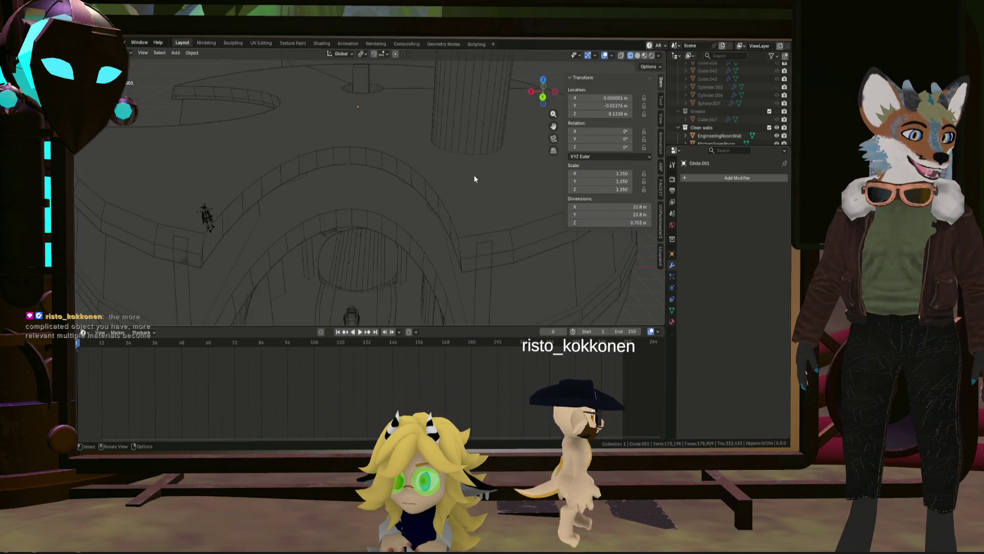
{"action": "scroll", "coordinate": [465, 181], "scroll_direction": "down", "scroll_amount": 1}
{"action": "scroll", "coordinate": [455, 187], "scroll_direction": "down", "scroll_amount": 2}
{"action": "scroll", "coordinate": [440, 187], "scroll_direction": "down", "scroll_amount": 2}
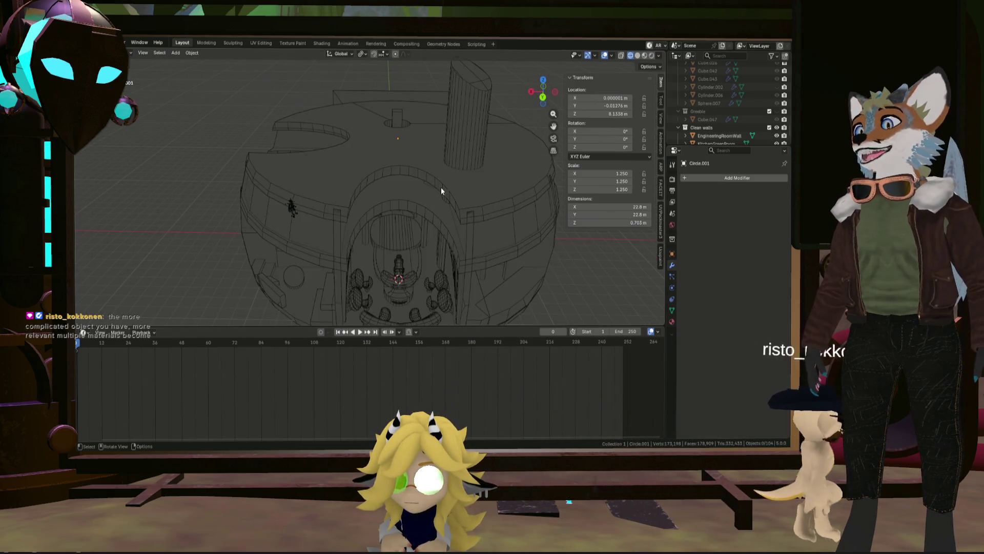
{"action": "scroll", "coordinate": [395, 217], "scroll_direction": "down", "scroll_amount": 1}
Select NavRoomWall, then PortalRoomWalls, and finally EngineeringRoomWall while inspecting the building
{"action": "mouse_move", "coordinate": [395, 216]}
{"action": "middle_mouse_down"}
{"action": "mouse_move", "coordinate": [404, 156]}
{"action": "mouse_move", "coordinate": [400, 187]}
{"action": "middle_mouse_up"}
{"action": "scroll", "coordinate": [400, 187], "scroll_direction": "up", "scroll_amount": 3}
{"action": "scroll", "coordinate": [393, 225], "scroll_direction": "down", "scroll_amount": 3}
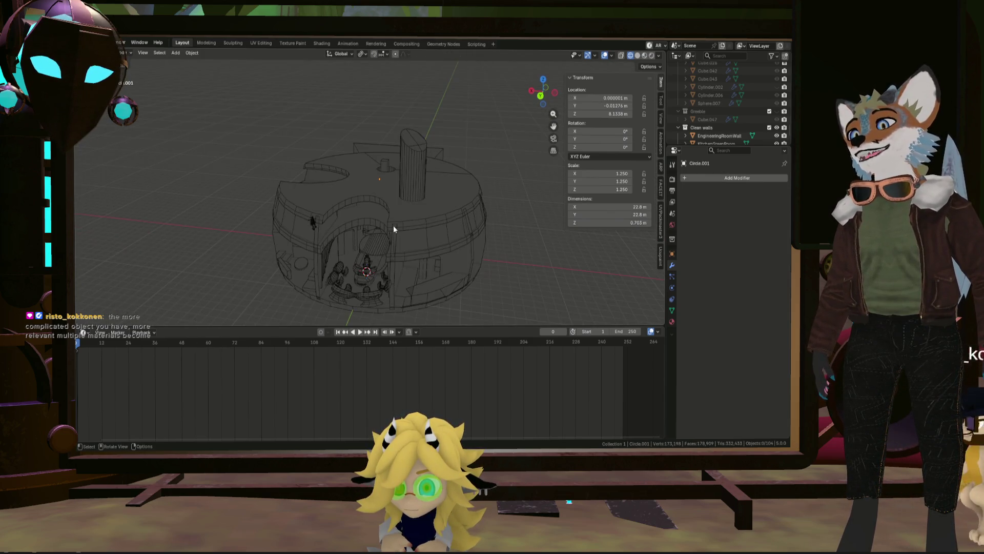
{"action": "scroll", "coordinate": [437, 190], "scroll_direction": "up", "scroll_amount": 1}
{"action": "scroll", "coordinate": [444, 188], "scroll_direction": "up", "scroll_amount": 2}
{"action": "scroll", "coordinate": [449, 196], "scroll_direction": "up", "scroll_amount": 1}
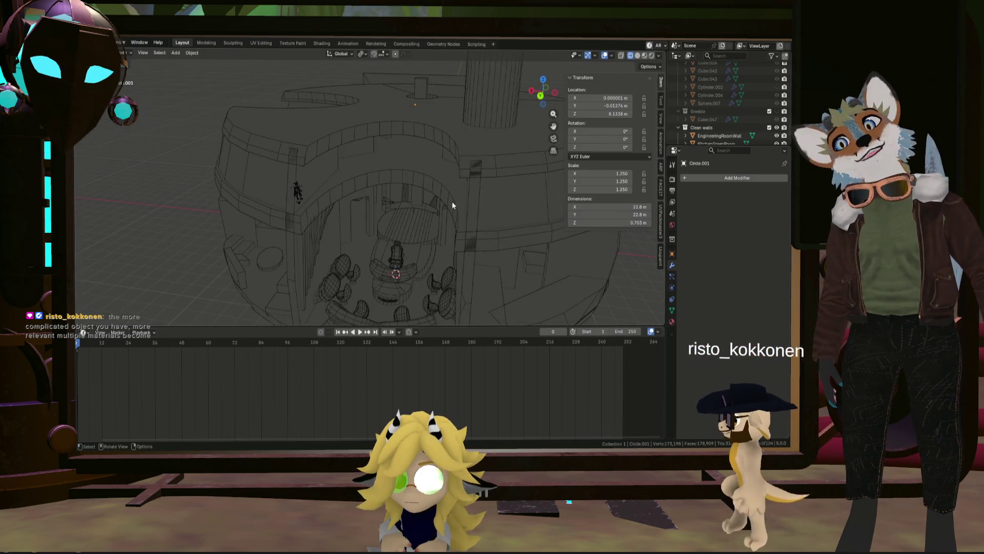
{"action": "mouse_move", "coordinate": [451, 196]}
{"action": "middle_mouse_down"}
{"action": "mouse_move", "coordinate": [454, 266]}
{"action": "mouse_move", "coordinate": [474, 278]}
{"action": "mouse_move", "coordinate": [360, 90]}
{"action": "mouse_move", "coordinate": [297, 167]}
{"action": "mouse_move", "coordinate": [330, 195]}
{"action": "mouse_move", "coordinate": [261, 199]}
{"action": "mouse_move", "coordinate": [221, 176]}
{"action": "mouse_move", "coordinate": [292, 186]}
{"action": "middle_mouse_up"}
{"action": "left_click", "coordinate": [545, 245]}
{"action": "scroll", "coordinate": [257, 189], "scroll_direction": "down", "scroll_amount": 4}
{"action": "scroll", "coordinate": [380, 207], "scroll_direction": "up", "scroll_amount": 3}
{"action": "mouse_move", "coordinate": [380, 207]}
{"action": "middle_mouse_down"}
{"action": "mouse_move", "coordinate": [342, 215]}
{"action": "mouse_move", "coordinate": [391, 241]}
{"action": "mouse_move", "coordinate": [435, 191]}
{"action": "middle_mouse_up"}
{"action": "left_click", "coordinate": [342, 215]}
{"action": "scroll", "coordinate": [331, 226], "scroll_direction": "down", "scroll_amount": 5}
{"action": "scroll", "coordinate": [390, 242], "scroll_direction": "up", "scroll_amount": 3}
{"action": "scroll", "coordinate": [384, 229], "scroll_direction": "up", "scroll_amount": 2}
{"action": "mouse_move", "coordinate": [384, 229]}
{"action": "middle_mouse_down"}
{"action": "mouse_move", "coordinate": [368, 260]}
{"action": "mouse_move", "coordinate": [392, 275]}
{"action": "mouse_move", "coordinate": [462, 230]}
{"action": "mouse_move", "coordinate": [474, 195]}
{"action": "mouse_move", "coordinate": [572, 205]}
{"action": "middle_mouse_up"}
{"action": "left_click", "coordinate": [369, 255]}
{"action": "scroll", "coordinate": [433, 280], "scroll_direction": "up", "scroll_amount": 2}
{"action": "scroll", "coordinate": [441, 229], "scroll_direction": "up", "scroll_amount": 3}
{"action": "scroll", "coordinate": [508, 159], "scroll_direction": "down", "scroll_amount": 3}
{"action": "scroll", "coordinate": [449, 158], "scroll_direction": "down", "scroll_amount": 2}
Check the wall's material slots and select the KitchenGreenRoom wall while viewing the kitchen interior
{"action": "left_click", "coordinate": [674, 322]}
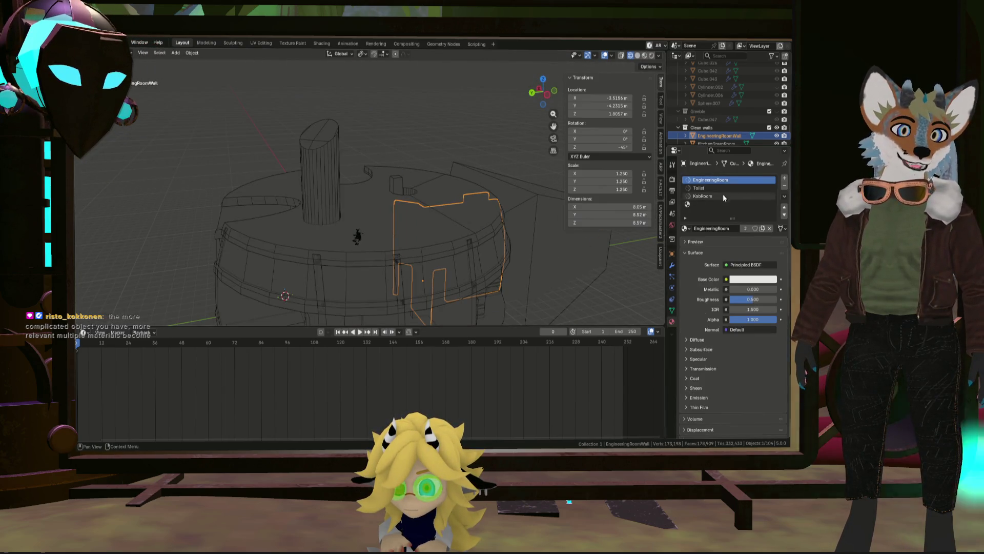
{"action": "mouse_move", "coordinate": [650, 237]}
{"action": "middle_mouse_down"}
{"action": "mouse_move", "coordinate": [410, 224]}
{"action": "mouse_move", "coordinate": [526, 236]}
{"action": "mouse_move", "coordinate": [464, 230]}
{"action": "middle_mouse_up"}
{"action": "scroll", "coordinate": [464, 230], "scroll_direction": "up", "scroll_amount": 3}
{"action": "scroll", "coordinate": [472, 226], "scroll_direction": "up", "scroll_amount": 2}
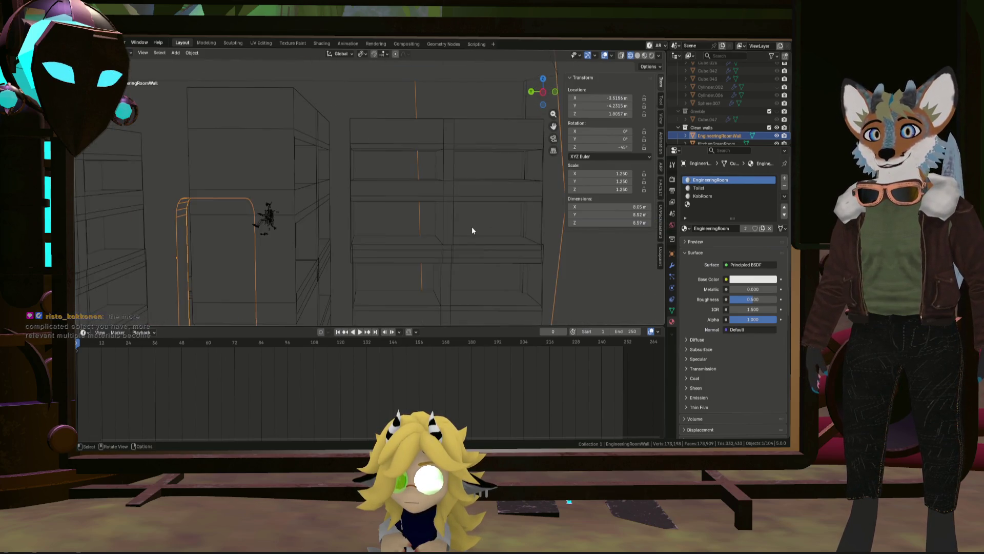
{"action": "scroll", "coordinate": [477, 228], "scroll_direction": "down", "scroll_amount": 1}
{"action": "scroll", "coordinate": [478, 229], "scroll_direction": "down", "scroll_amount": 3}
{"action": "scroll", "coordinate": [408, 224], "scroll_direction": "down", "scroll_amount": 3}
{"action": "middle_click_drag", "start_coordinate": [409, 223], "coordinate": [378, 223]}
{"action": "left_click", "coordinate": [337, 222]}
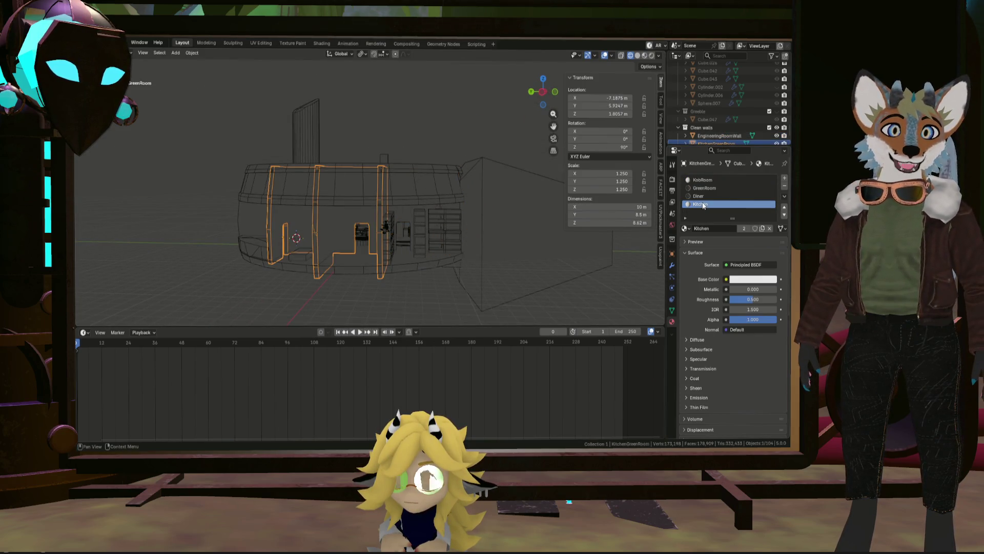
{"action": "scroll", "coordinate": [344, 230], "scroll_direction": "up", "scroll_amount": 2}
{"action": "scroll", "coordinate": [294, 221], "scroll_direction": "up", "scroll_amount": 3}
{"action": "scroll", "coordinate": [452, 272], "scroll_direction": "down", "scroll_amount": 4}
{"action": "mouse_move", "coordinate": [370, 232]}
{"action": "middle_mouse_down"}
{"action": "mouse_move", "coordinate": [378, 210]}
{"action": "mouse_move", "coordinate": [506, 263]}
{"action": "middle_mouse_up"}
{"action": "scroll", "coordinate": [378, 210], "scroll_direction": "up", "scroll_amount": 2}
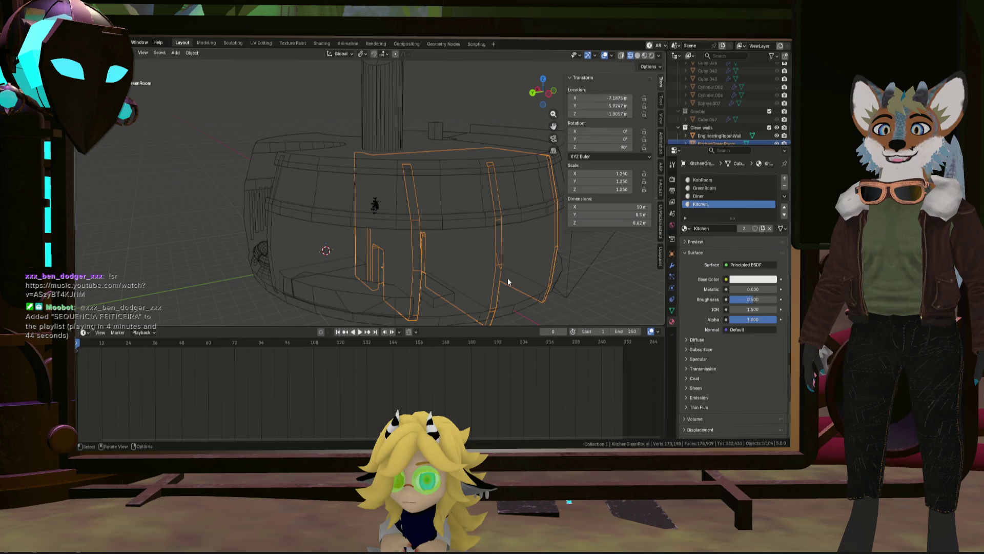
{"action": "middle_click_drag", "start_coordinate": [325, 250], "coordinate": [502, 269]}
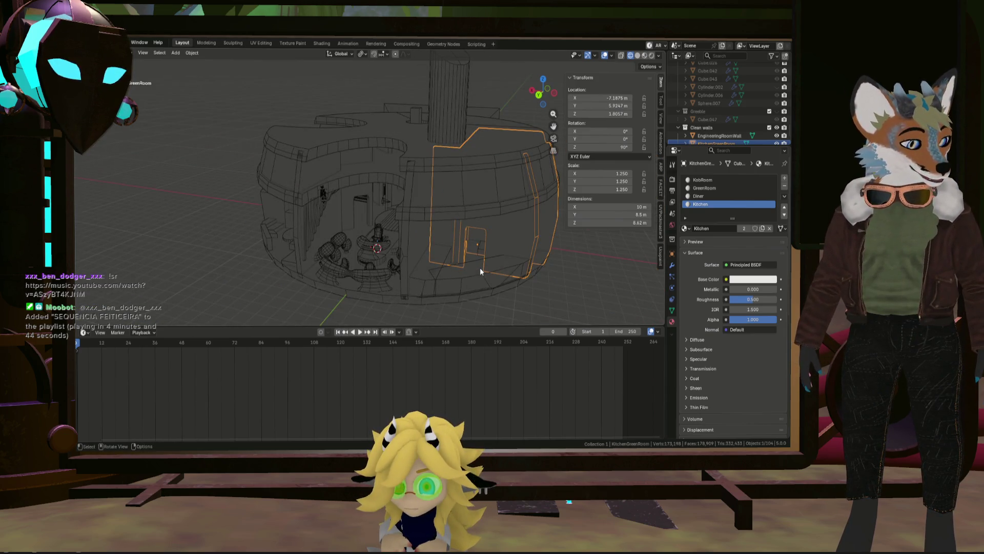
{"action": "mouse_move", "coordinate": [480, 268]}
{"action": "middle_mouse_down"}
{"action": "mouse_move", "coordinate": [441, 250]}
{"action": "mouse_move", "coordinate": [430, 223]}
{"action": "mouse_move", "coordinate": [380, 221]}
{"action": "middle_mouse_up"}
{"action": "scroll", "coordinate": [379, 220], "scroll_direction": "up", "scroll_amount": 5}
{"action": "scroll", "coordinate": [375, 217], "scroll_direction": "up", "scroll_amount": 2}
{"action": "scroll", "coordinate": [385, 221], "scroll_direction": "up", "scroll_amount": 1}
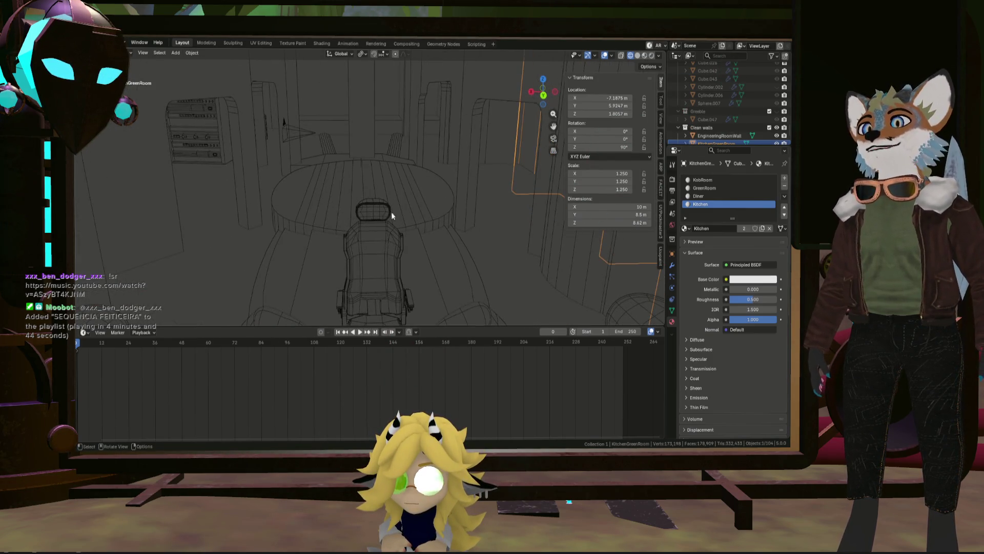
{"action": "scroll", "coordinate": [737, 138], "scroll_direction": "down", "scroll_amount": 2}
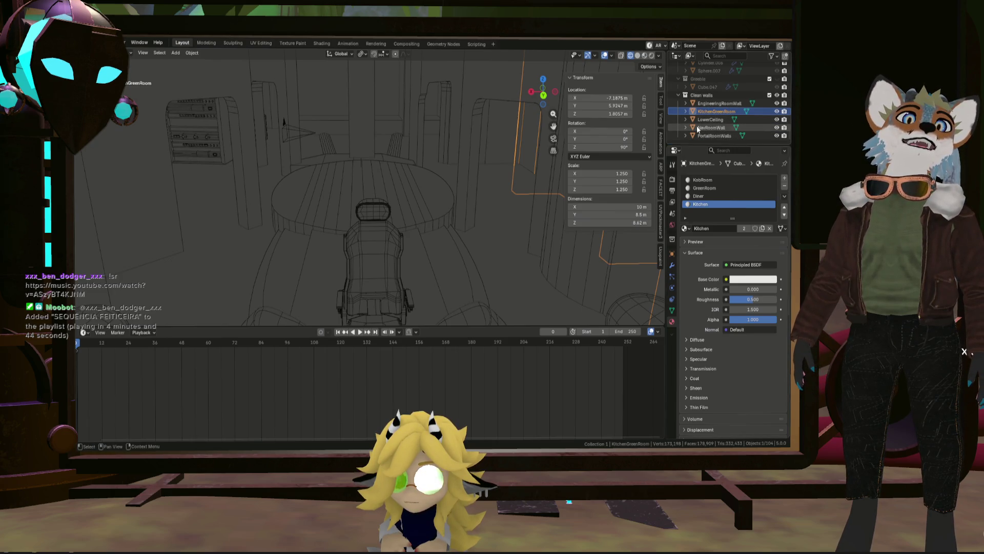
{"action": "scroll", "coordinate": [697, 128], "scroll_direction": "down", "scroll_amount": 2}
{"action": "scroll", "coordinate": [723, 107], "scroll_direction": "down", "scroll_amount": 2}
{"action": "scroll", "coordinate": [746, 89], "scroll_direction": "down", "scroll_amount": 2}
{"action": "scroll", "coordinate": [761, 75], "scroll_direction": "down", "scroll_amount": 2}
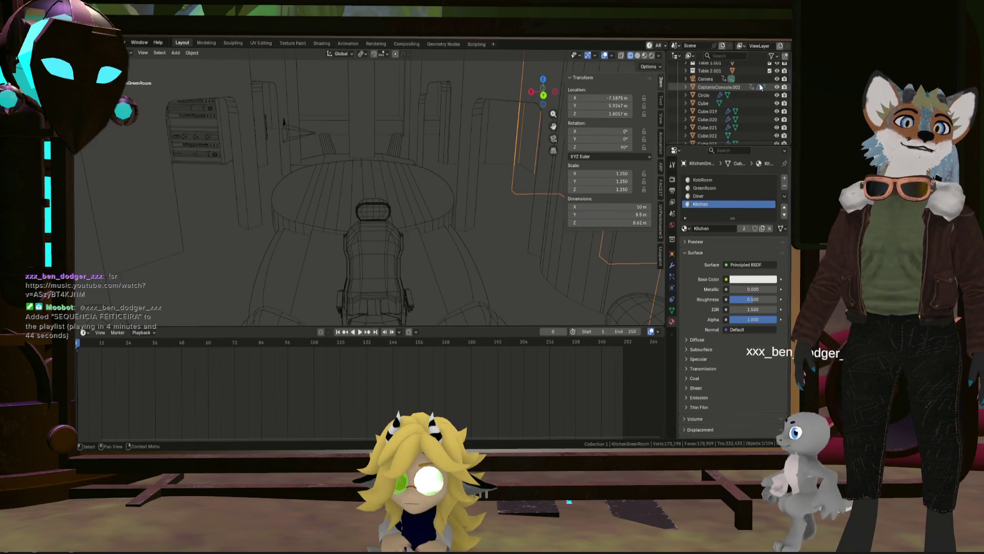
{"action": "scroll", "coordinate": [759, 81], "scroll_direction": "up", "scroll_amount": 5}
Hide the Collection and Clean walls collections and enable the Reactor collection in the viewport
{"action": "left_click", "coordinate": [777, 75]}
{"action": "left_click", "coordinate": [777, 74]}
{"action": "scroll", "coordinate": [747, 123], "scroll_direction": "down", "scroll_amount": 3}
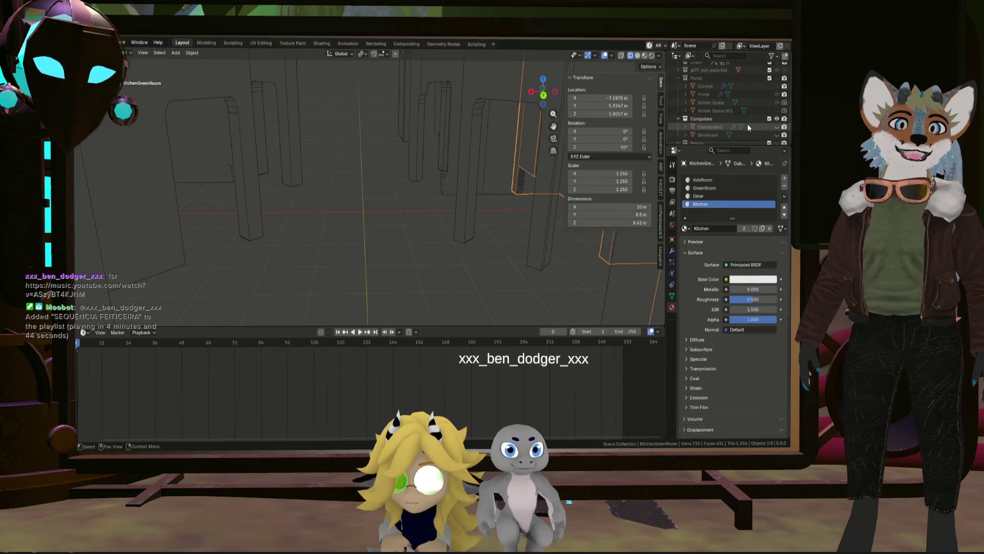
{"action": "scroll", "coordinate": [749, 126], "scroll_direction": "down", "scroll_amount": 5}
{"action": "left_click", "coordinate": [777, 95]}
{"action": "scroll", "coordinate": [765, 86], "scroll_direction": "up", "scroll_amount": 3}
{"action": "left_click", "coordinate": [769, 94]}
{"action": "left_click", "coordinate": [770, 94]}
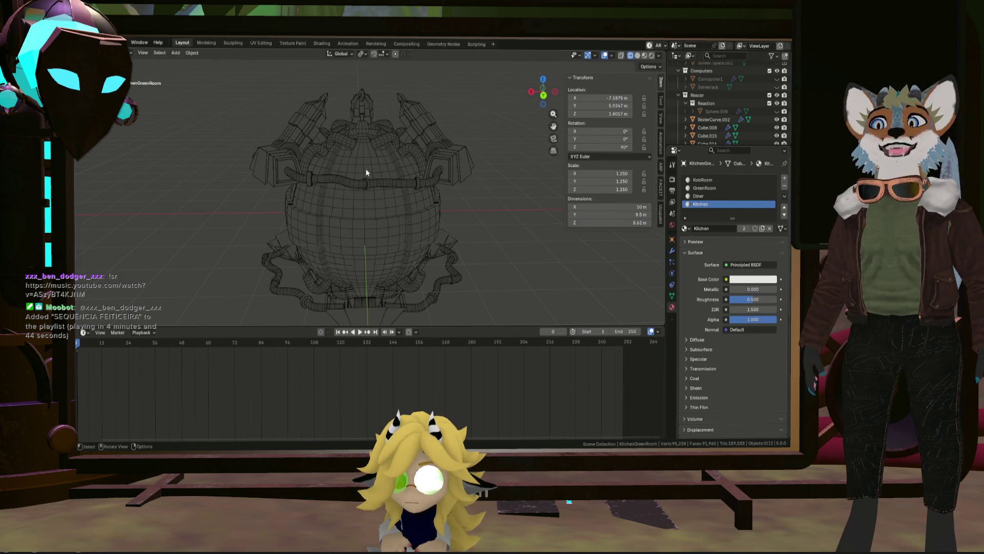
{"action": "scroll", "coordinate": [378, 165], "scroll_direction": "up", "scroll_amount": 1}
{"action": "scroll", "coordinate": [379, 161], "scroll_direction": "up", "scroll_amount": 4}
{"action": "mouse_move", "coordinate": [380, 162]}
{"action": "middle_mouse_down"}
{"action": "mouse_move", "coordinate": [327, 187]}
{"action": "mouse_move", "coordinate": [280, 167]}
{"action": "mouse_move", "coordinate": [348, 162]}
{"action": "middle_mouse_up"}
{"action": "scroll", "coordinate": [327, 187], "scroll_direction": "down", "scroll_amount": 5}
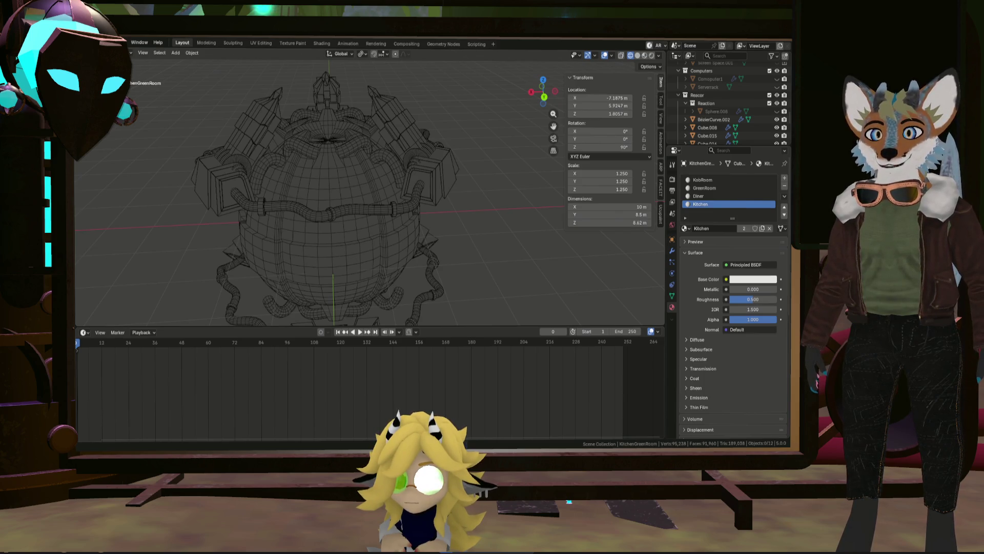
{"action": "middle_click_drag", "start_coordinate": [342, 237], "coordinate": [316, 304]}
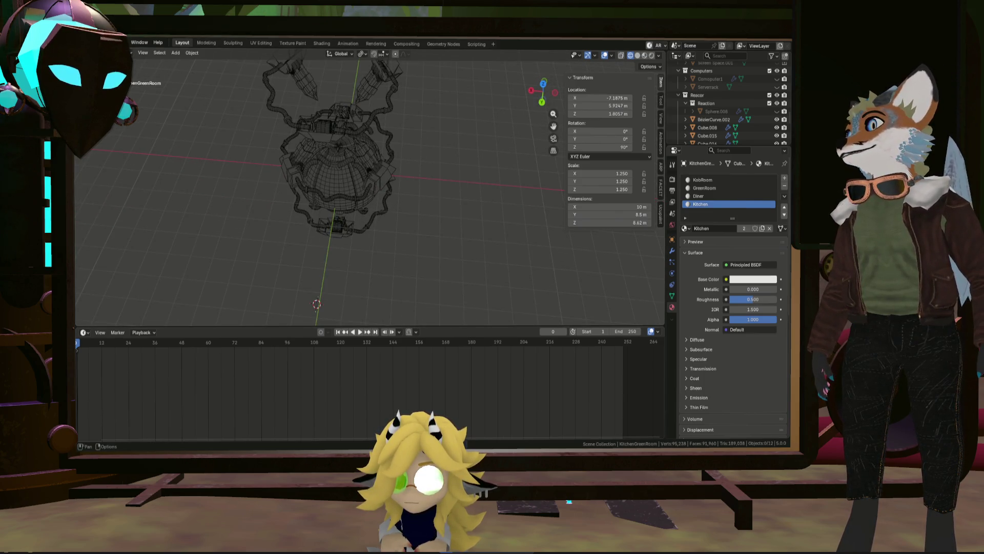
Import a model file via File > Import, bringing its InitialShadingGroup material into the scene
{"action": "left_click", "coordinate": [93, 42]}
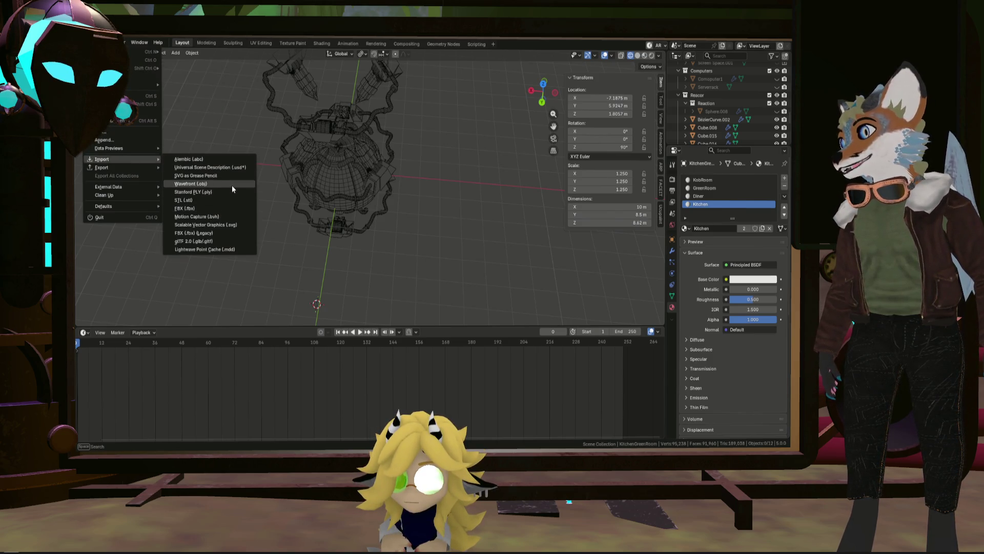
{"action": "left_click", "coordinate": [268, 184]}
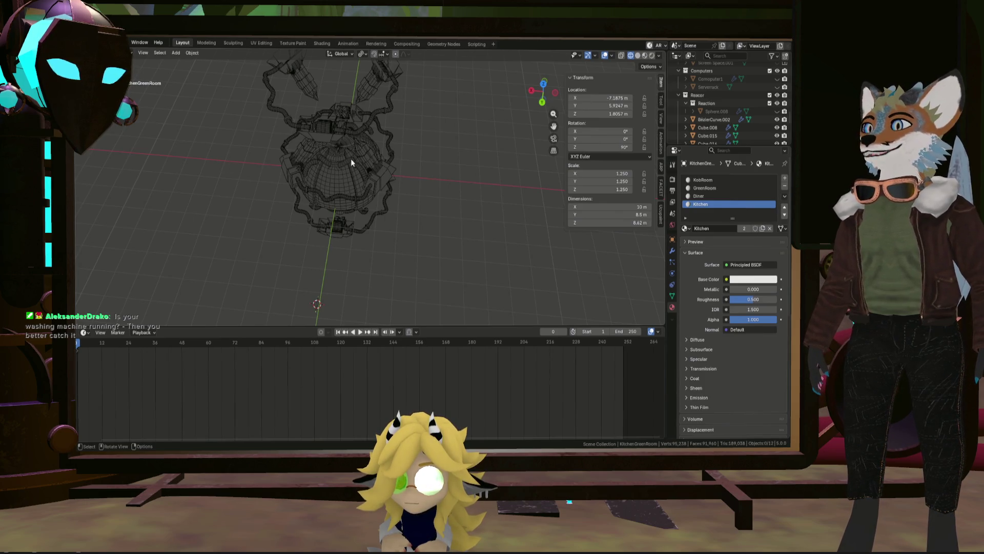
{"action": "mouse_move", "coordinate": [352, 159]}
{"action": "middle_mouse_down"}
{"action": "mouse_move", "coordinate": [273, 126]}
{"action": "mouse_move", "coordinate": [250, 133]}
{"action": "middle_mouse_up"}
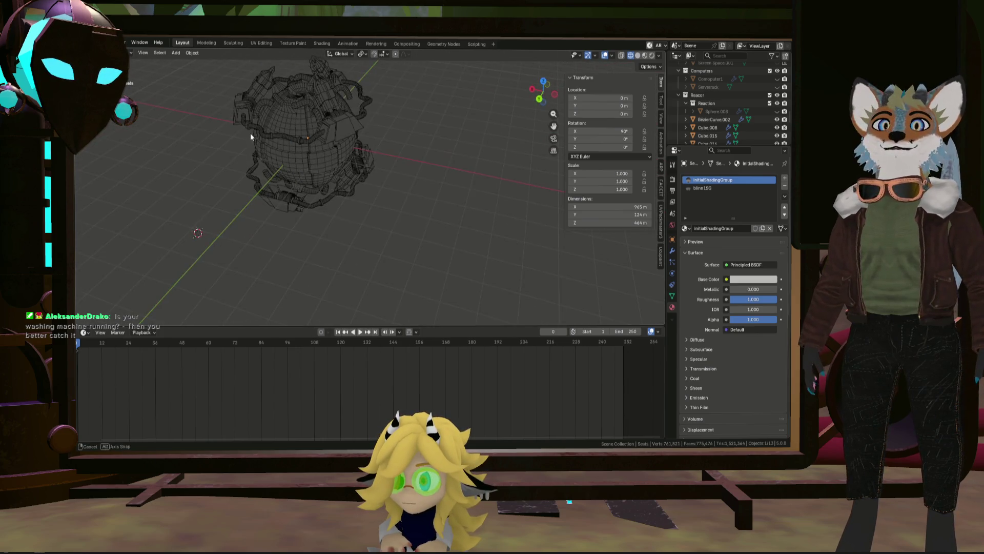
{"action": "scroll", "coordinate": [289, 105], "scroll_direction": "up", "scroll_amount": 3}
{"action": "scroll", "coordinate": [343, 109], "scroll_direction": "up", "scroll_amount": 3}
{"action": "scroll", "coordinate": [761, 107], "scroll_direction": "down", "scroll_amount": 5}
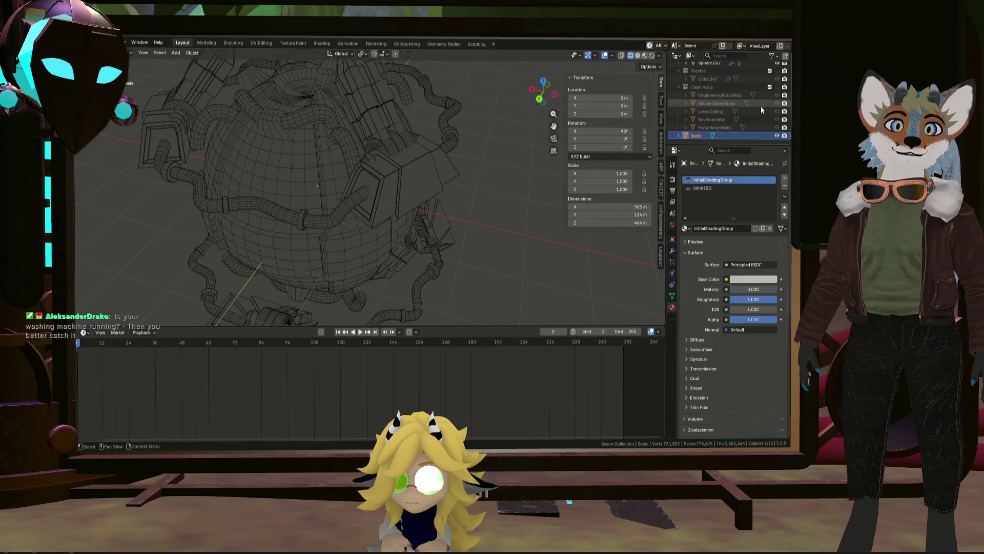
{"action": "scroll", "coordinate": [479, 190], "scroll_direction": "down", "scroll_amount": 5}
{"action": "scroll", "coordinate": [481, 195], "scroll_direction": "down", "scroll_amount": 2}
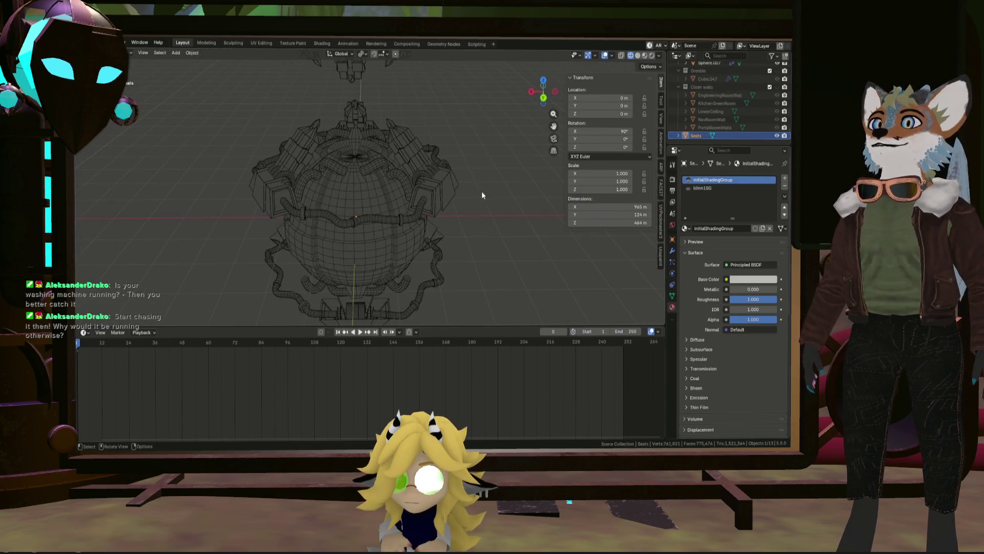
{"action": "scroll", "coordinate": [416, 158], "scroll_direction": "down", "scroll_amount": 3}
{"action": "scroll", "coordinate": [416, 157], "scroll_direction": "down", "scroll_amount": 1}
Move the imported seats along the X axis away from the reactor and frame them in view
{"action": "key", "text": "g"}
{"action": "key", "text": "x"}
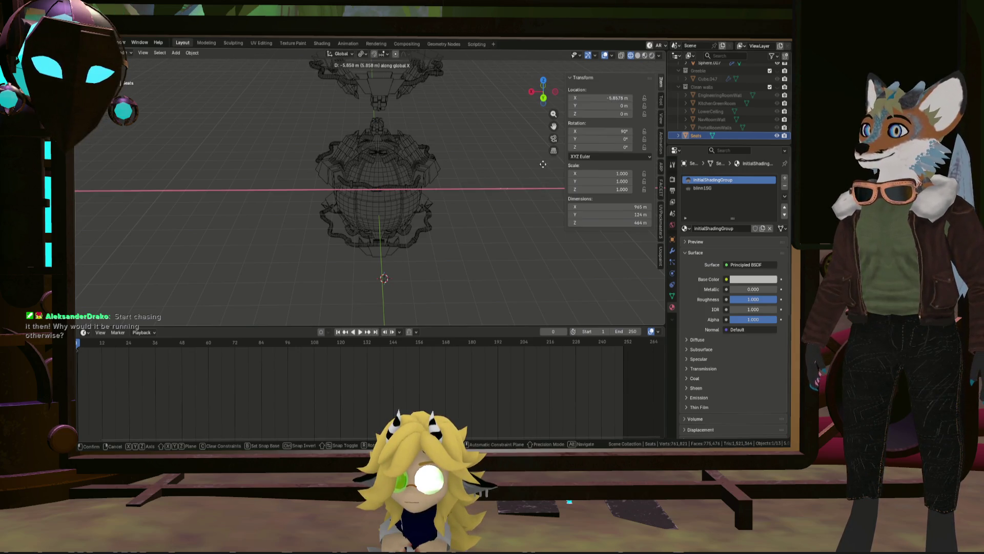
{"action": "left_click", "coordinate": [497, 182]}
{"action": "scroll", "coordinate": [490, 189], "scroll_direction": "down", "scroll_amount": 4}
{"action": "key", "text": "KP_Decimal"}
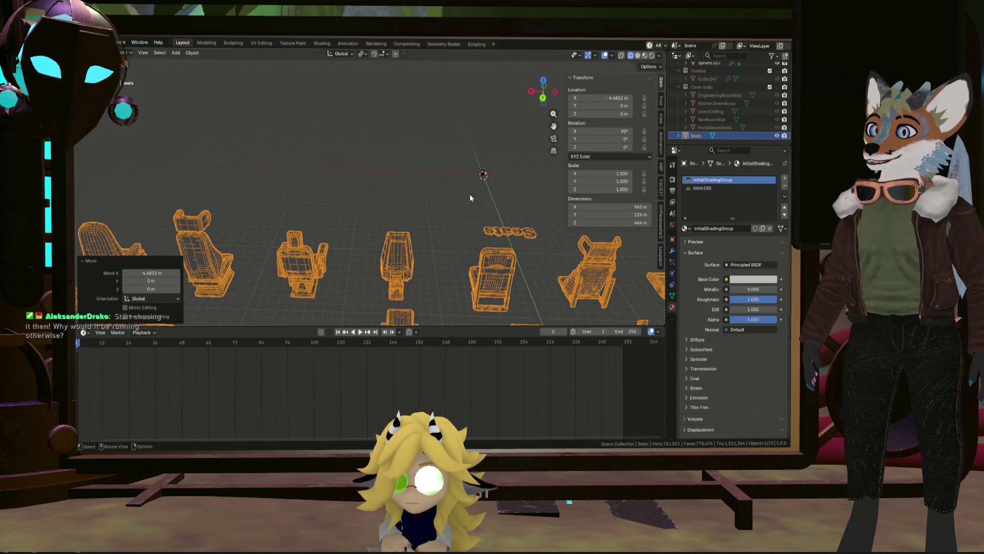
{"action": "middle_click_drag", "start_coordinate": [471, 197], "coordinate": [528, 156]}
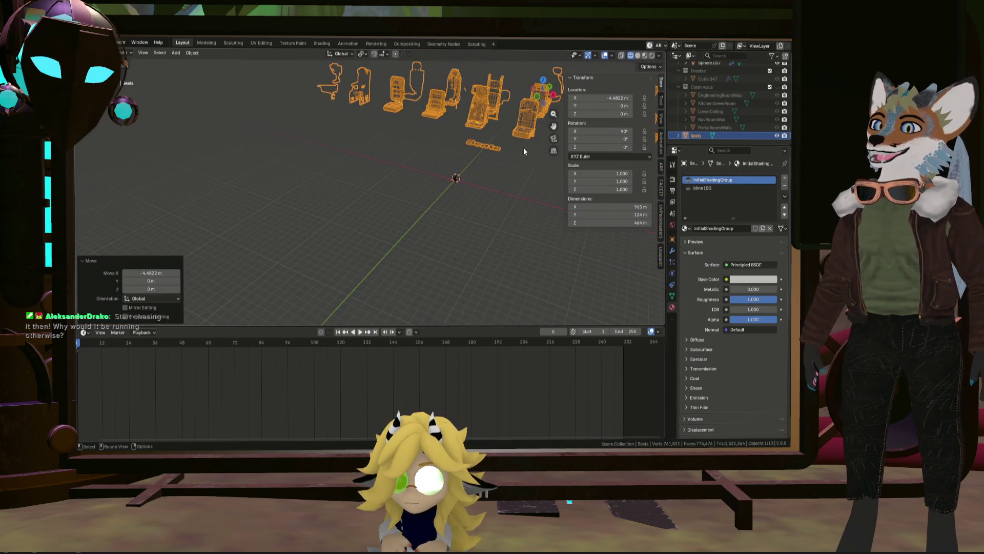
{"action": "scroll", "coordinate": [528, 156], "scroll_direction": "up", "scroll_amount": 3}
{"action": "mouse_move", "coordinate": [490, 111]}
{"action": "middle_mouse_down"}
{"action": "mouse_move", "coordinate": [433, 180]}
{"action": "mouse_move", "coordinate": [471, 239]}
{"action": "mouse_move", "coordinate": [483, 216]}
{"action": "middle_mouse_up"}
{"action": "scroll", "coordinate": [483, 216], "scroll_direction": "up", "scroll_amount": 5}
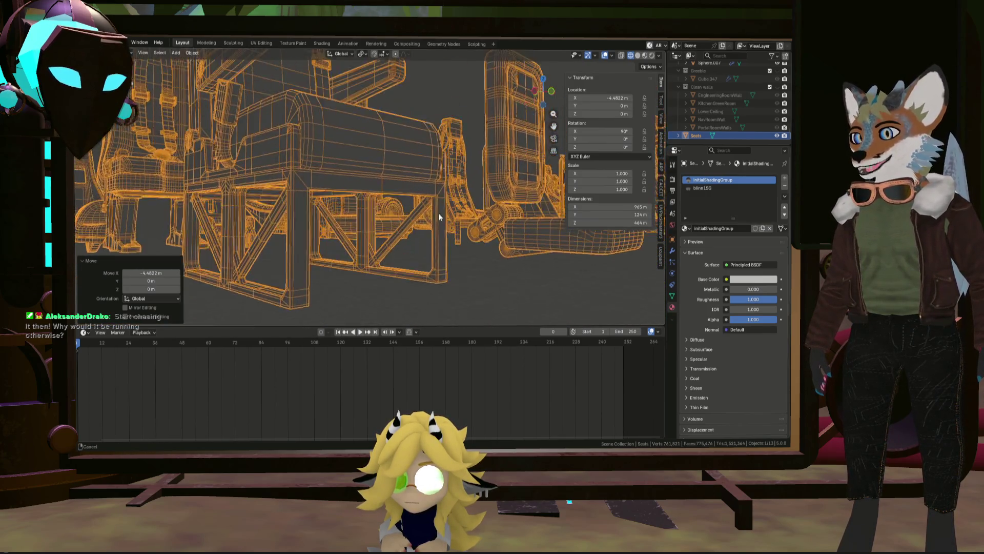
{"action": "scroll", "coordinate": [385, 235], "scroll_direction": "down", "scroll_amount": 5}
Orbit around the seat rows to inspect the seats and a seat mechanism from several angles
{"action": "mouse_move", "coordinate": [384, 220]}
{"action": "middle_mouse_down"}
{"action": "mouse_move", "coordinate": [404, 198]}
{"action": "mouse_move", "coordinate": [432, 226]}
{"action": "mouse_move", "coordinate": [338, 222]}
{"action": "mouse_move", "coordinate": [418, 231]}
{"action": "mouse_move", "coordinate": [395, 221]}
{"action": "middle_mouse_up"}
{"action": "scroll", "coordinate": [431, 227], "scroll_direction": "down", "scroll_amount": 3}
{"action": "scroll", "coordinate": [417, 185], "scroll_direction": "up", "scroll_amount": 6}
{"action": "scroll", "coordinate": [459, 216], "scroll_direction": "down", "scroll_amount": 3}
{"action": "scroll", "coordinate": [417, 231], "scroll_direction": "down", "scroll_amount": 3}
{"action": "scroll", "coordinate": [463, 242], "scroll_direction": "up", "scroll_amount": 2}
{"action": "scroll", "coordinate": [495, 244], "scroll_direction": "down", "scroll_amount": 3}
{"action": "middle_click_drag", "start_coordinate": [496, 243], "coordinate": [428, 260]}
{"action": "scroll", "coordinate": [428, 259], "scroll_direction": "down", "scroll_amount": 3}
{"action": "mouse_move", "coordinate": [439, 205]}
{"action": "middle_mouse_down"}
{"action": "mouse_move", "coordinate": [411, 278]}
{"action": "mouse_move", "coordinate": [502, 180]}
{"action": "mouse_move", "coordinate": [442, 190]}
{"action": "mouse_move", "coordinate": [383, 233]}
{"action": "mouse_move", "coordinate": [501, 274]}
{"action": "middle_mouse_up"}
{"action": "scroll", "coordinate": [502, 180], "scroll_direction": "up", "scroll_amount": 5}
{"action": "scroll", "coordinate": [484, 178], "scroll_direction": "down", "scroll_amount": 3}
{"action": "scroll", "coordinate": [384, 233], "scroll_direction": "up", "scroll_amount": 4}
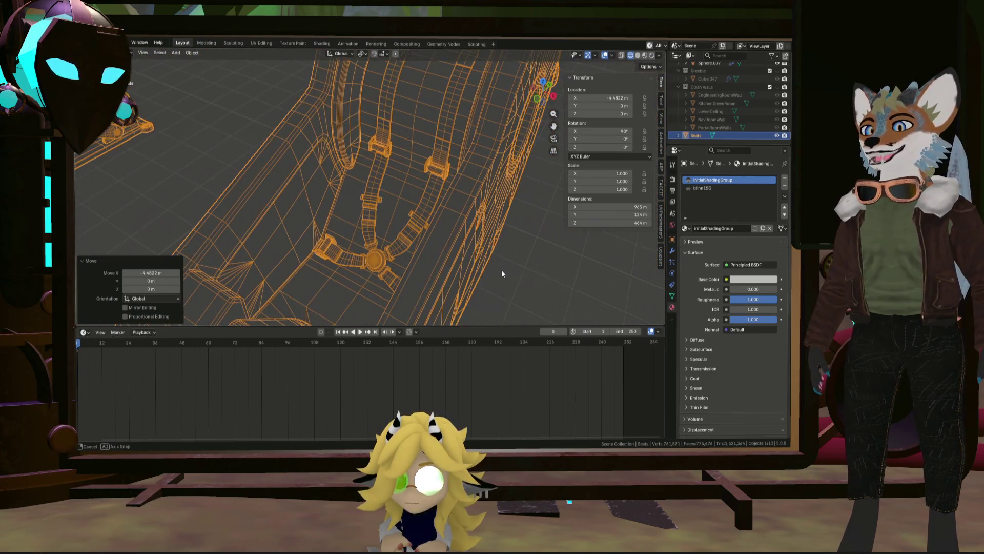
{"action": "scroll", "coordinate": [501, 270], "scroll_direction": "down", "scroll_amount": 3}
{"action": "mouse_move", "coordinate": [429, 232]}
{"action": "middle_mouse_down"}
{"action": "mouse_move", "coordinate": [409, 191]}
{"action": "mouse_move", "coordinate": [399, 249]}
{"action": "mouse_move", "coordinate": [463, 227]}
{"action": "middle_mouse_up"}
{"action": "scroll", "coordinate": [432, 228], "scroll_direction": "up", "scroll_amount": 3}
{"action": "scroll", "coordinate": [432, 227], "scroll_direction": "up", "scroll_amount": 1}
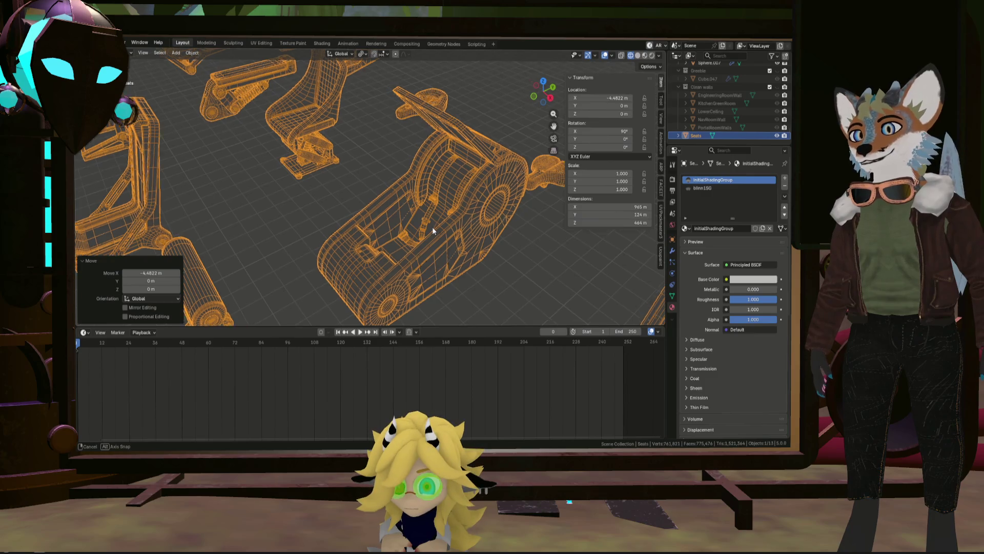
{"action": "scroll", "coordinate": [433, 227], "scroll_direction": "down", "scroll_amount": 2}
{"action": "scroll", "coordinate": [493, 212], "scroll_direction": "down", "scroll_amount": 3}
{"action": "mouse_move", "coordinate": [475, 214]}
{"action": "middle_mouse_down"}
{"action": "mouse_move", "coordinate": [383, 210]}
{"action": "mouse_move", "coordinate": [362, 221]}
{"action": "mouse_move", "coordinate": [228, 176]}
{"action": "mouse_move", "coordinate": [301, 172]}
{"action": "middle_mouse_up"}
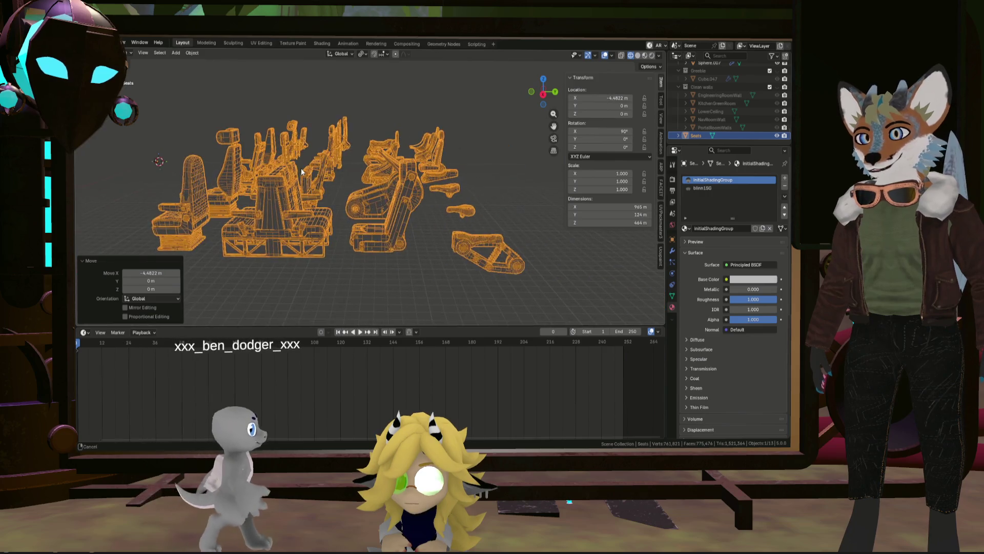
{"action": "scroll", "coordinate": [302, 172], "scroll_direction": "up", "scroll_amount": 3}
{"action": "scroll", "coordinate": [484, 244], "scroll_direction": "up", "scroll_amount": 2}
{"action": "mouse_move", "coordinate": [530, 232]}
{"action": "middle_mouse_down"}
{"action": "mouse_move", "coordinate": [432, 207]}
{"action": "mouse_move", "coordinate": [425, 244]}
{"action": "mouse_move", "coordinate": [431, 190]}
{"action": "mouse_move", "coordinate": [463, 154]}
{"action": "mouse_move", "coordinate": [426, 205]}
{"action": "mouse_move", "coordinate": [477, 187]}
{"action": "mouse_move", "coordinate": [451, 204]}
{"action": "mouse_move", "coordinate": [376, 211]}
{"action": "mouse_move", "coordinate": [437, 218]}
{"action": "mouse_move", "coordinate": [431, 188]}
{"action": "middle_mouse_up"}
{"action": "scroll", "coordinate": [433, 206], "scroll_direction": "down", "scroll_amount": 1}
{"action": "scroll", "coordinate": [433, 206], "scroll_direction": "down", "scroll_amount": 3}
{"action": "scroll", "coordinate": [439, 200], "scroll_direction": "down", "scroll_amount": 4}
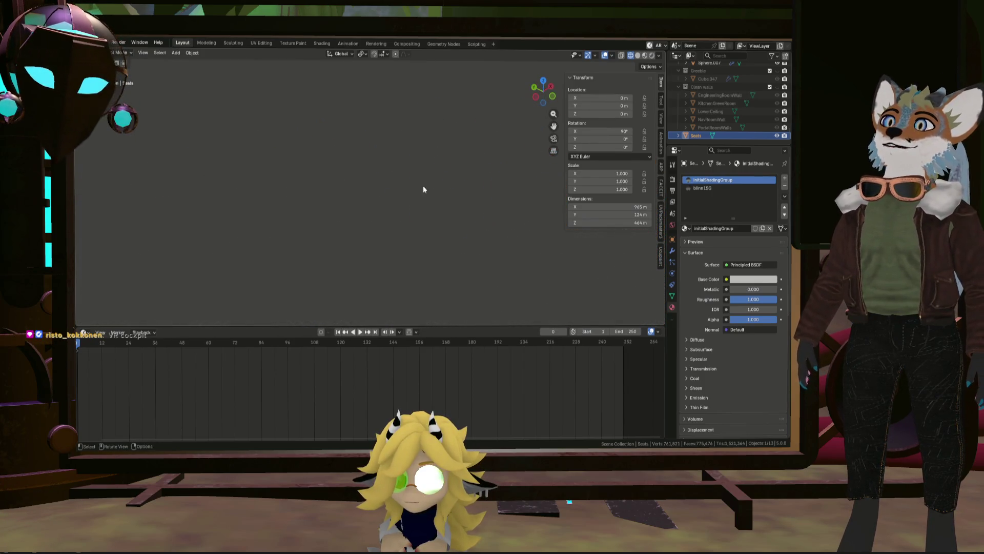
Hide the imported seats, return the view to the wireframe reactor, and bring up the File menu
{"action": "left_click", "coordinate": [442, 194]}
{"action": "mouse_move", "coordinate": [381, 273]}
{"action": "middle_mouse_down", "text": "shift"}
{"action": "mouse_move", "coordinate": [300, 163]}
{"action": "mouse_move", "coordinate": [343, 177]}
{"action": "middle_mouse_up", "text": "shift"}
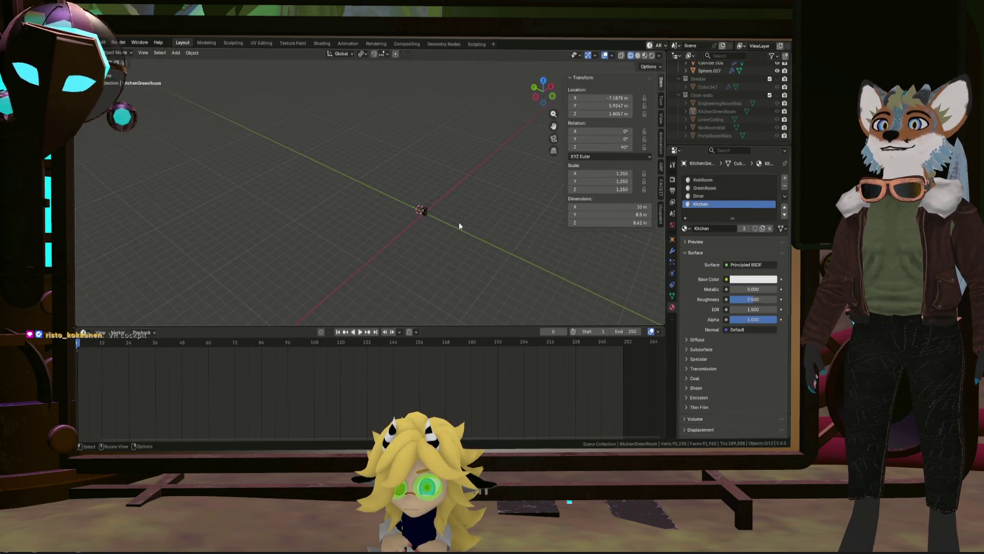
{"action": "scroll", "coordinate": [467, 220], "scroll_direction": "up", "scroll_amount": 3}
{"action": "scroll", "coordinate": [367, 202], "scroll_direction": "up", "scroll_amount": 3}
{"action": "scroll", "coordinate": [431, 203], "scroll_direction": "up", "scroll_amount": 3}
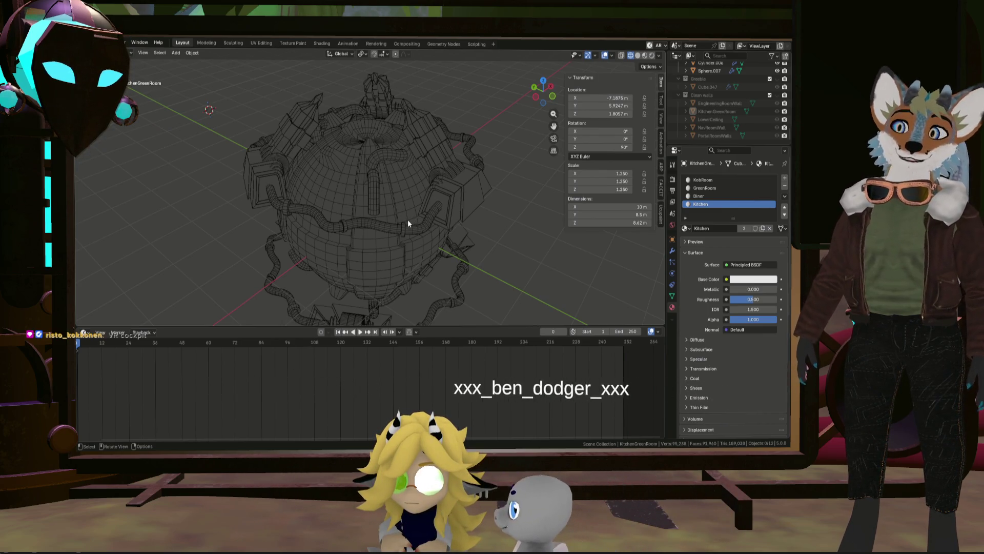
{"action": "mouse_move", "coordinate": [440, 287]}
{"action": "middle_mouse_down"}
{"action": "mouse_move", "coordinate": [370, 225]}
{"action": "mouse_move", "coordinate": [412, 234]}
{"action": "middle_mouse_up"}
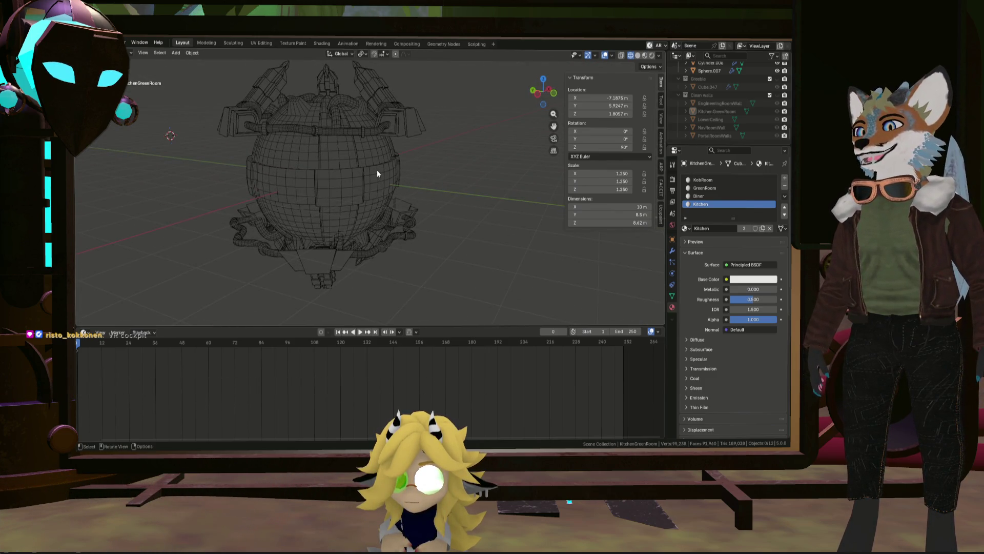
{"action": "middle_click_drag", "start_coordinate": [388, 219], "coordinate": [362, 178]}
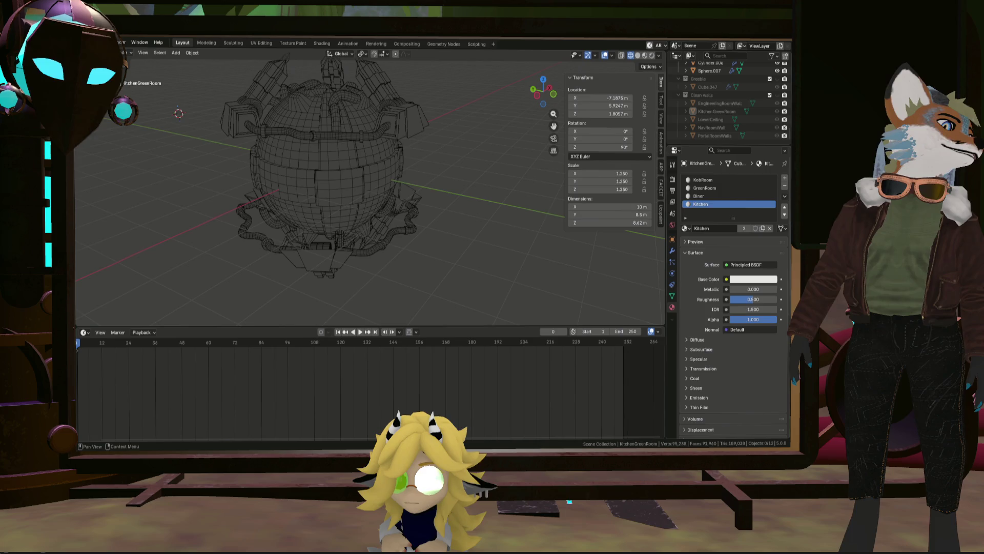
{"action": "key", "text": "shift"}
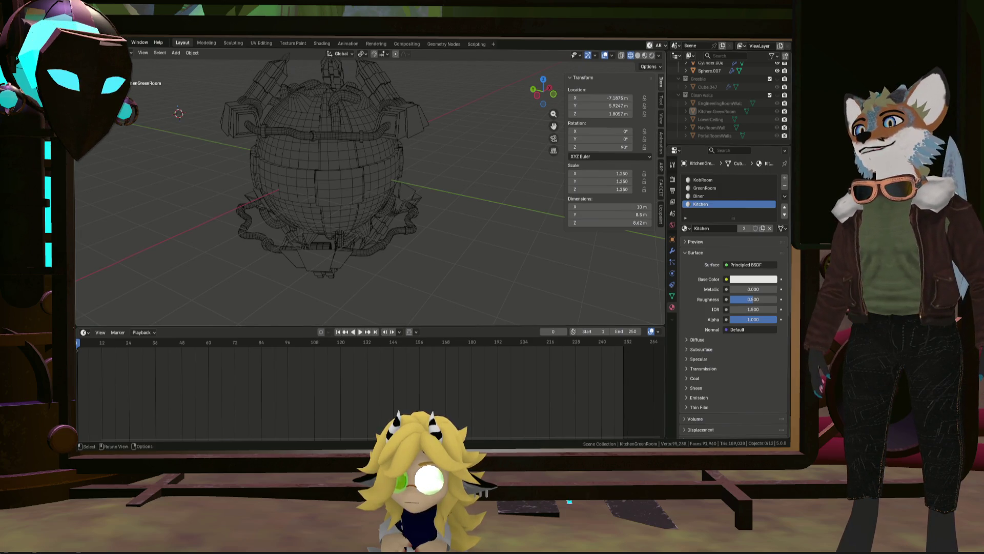
{"action": "left_click", "coordinate": [93, 43]}
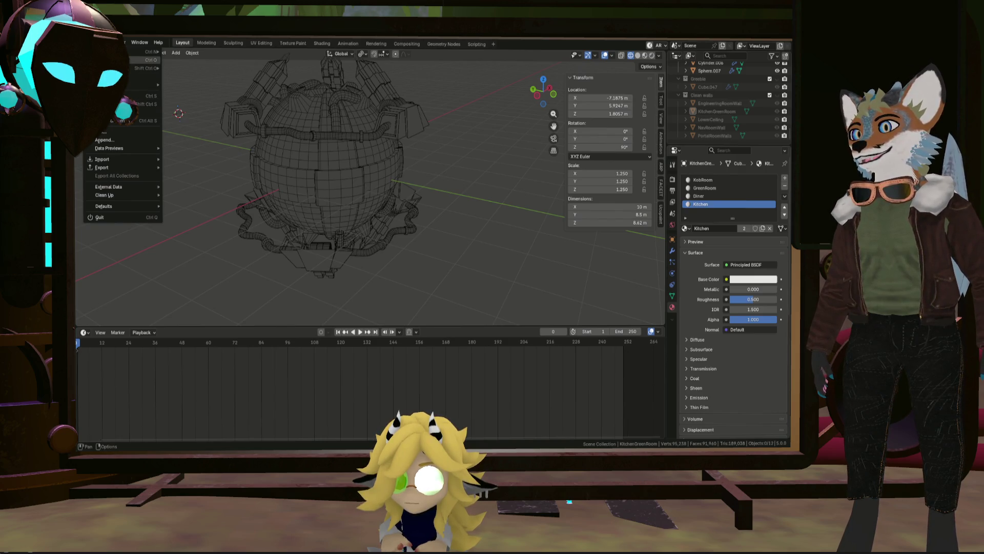
{"action": "scroll", "coordinate": [264, 260], "scroll_direction": "down", "scroll_amount": 10}
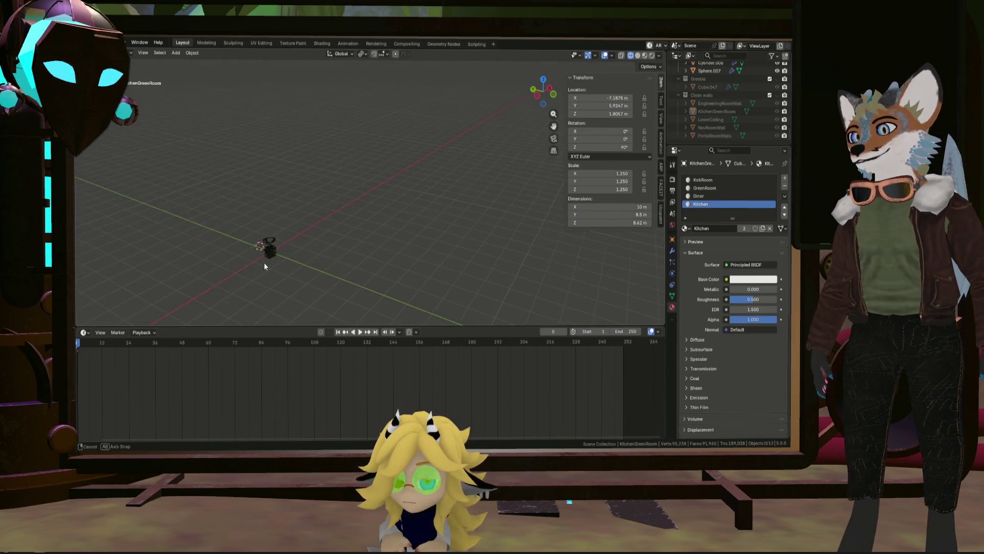
Import E:\downloads\Connections.fbx so the connection pieces appear beside the reactor
{"action": "middle_click_drag", "start_coordinate": [264, 262], "coordinate": [364, 399]}
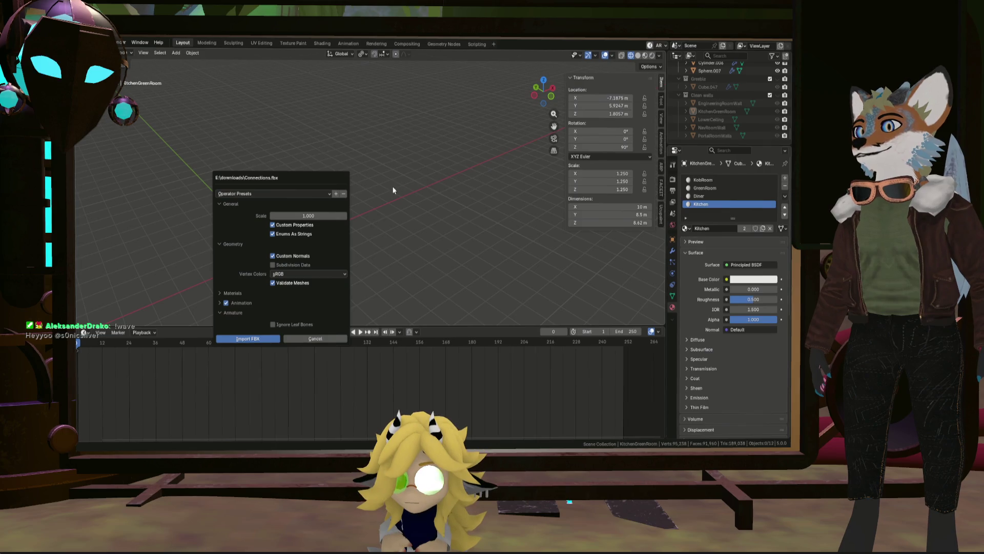
{"action": "left_click", "coordinate": [230, 338]}
{"action": "scroll", "coordinate": [260, 237], "scroll_direction": "up", "scroll_amount": 3}
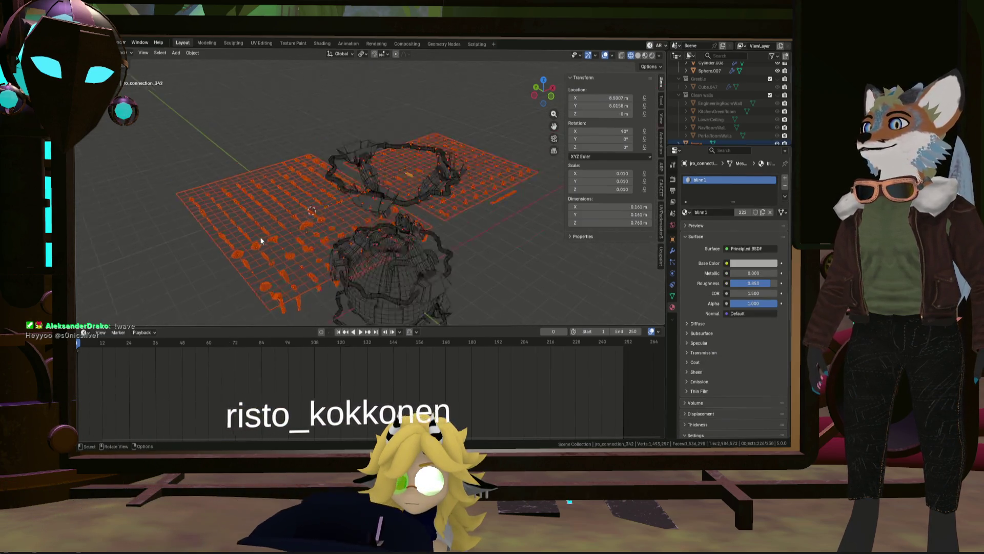
{"action": "scroll", "coordinate": [264, 231], "scroll_direction": "up", "scroll_amount": 4}
{"action": "scroll", "coordinate": [266, 230], "scroll_direction": "up", "scroll_amount": 3}
Inspect the imported connection pieces, then select them all and delete them
{"action": "mouse_move", "coordinate": [265, 230]}
{"action": "middle_mouse_down"}
{"action": "mouse_move", "coordinate": [265, 209]}
{"action": "mouse_move", "coordinate": [338, 259]}
{"action": "mouse_move", "coordinate": [289, 227]}
{"action": "mouse_move", "coordinate": [365, 189]}
{"action": "mouse_move", "coordinate": [296, 175]}
{"action": "mouse_move", "coordinate": [358, 204]}
{"action": "mouse_move", "coordinate": [395, 143]}
{"action": "mouse_move", "coordinate": [299, 238]}
{"action": "mouse_move", "coordinate": [309, 186]}
{"action": "mouse_move", "coordinate": [357, 192]}
{"action": "mouse_move", "coordinate": [360, 215]}
{"action": "mouse_move", "coordinate": [264, 225]}
{"action": "mouse_move", "coordinate": [417, 201]}
{"action": "mouse_move", "coordinate": [322, 239]}
{"action": "mouse_move", "coordinate": [304, 185]}
{"action": "mouse_move", "coordinate": [222, 220]}
{"action": "mouse_move", "coordinate": [257, 182]}
{"action": "mouse_move", "coordinate": [314, 201]}
{"action": "mouse_move", "coordinate": [243, 217]}
{"action": "mouse_move", "coordinate": [200, 176]}
{"action": "mouse_move", "coordinate": [239, 153]}
{"action": "mouse_move", "coordinate": [213, 187]}
{"action": "mouse_move", "coordinate": [415, 213]}
{"action": "mouse_move", "coordinate": [236, 163]}
{"action": "mouse_move", "coordinate": [262, 171]}
{"action": "mouse_move", "coordinate": [318, 135]}
{"action": "mouse_move", "coordinate": [318, 161]}
{"action": "mouse_move", "coordinate": [384, 149]}
{"action": "mouse_move", "coordinate": [413, 104]}
{"action": "mouse_move", "coordinate": [360, 133]}
{"action": "middle_mouse_up"}
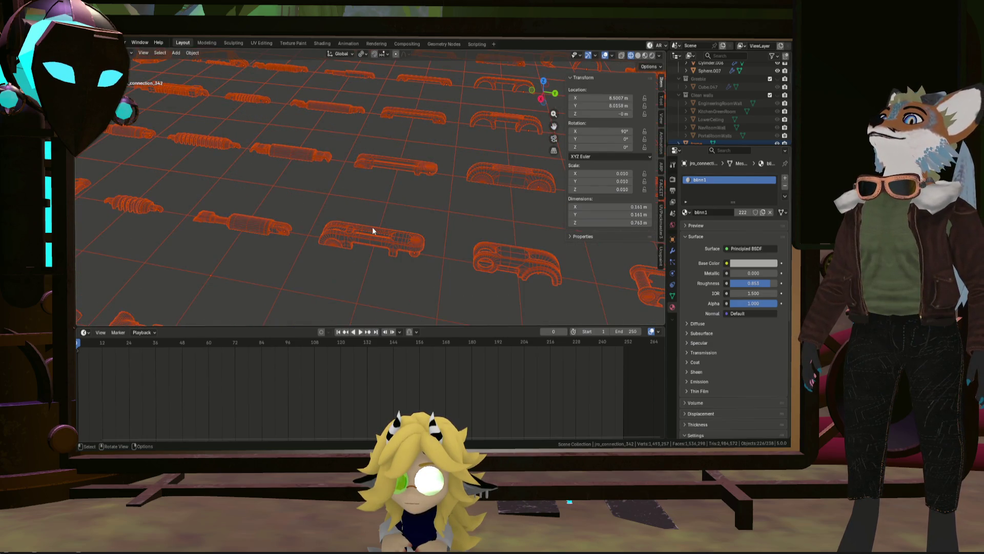
{"action": "left_click", "coordinate": [373, 229]}
{"action": "scroll", "coordinate": [376, 226], "scroll_direction": "down", "scroll_amount": 3}
{"action": "mouse_move", "coordinate": [376, 226]}
{"action": "middle_mouse_down"}
{"action": "mouse_move", "coordinate": [351, 164]}
{"action": "mouse_move", "coordinate": [326, 198]}
{"action": "mouse_move", "coordinate": [358, 225]}
{"action": "mouse_move", "coordinate": [340, 157]}
{"action": "mouse_move", "coordinate": [246, 208]}
{"action": "mouse_move", "coordinate": [338, 262]}
{"action": "mouse_move", "coordinate": [269, 271]}
{"action": "mouse_move", "coordinate": [302, 281]}
{"action": "mouse_move", "coordinate": [245, 237]}
{"action": "mouse_move", "coordinate": [374, 232]}
{"action": "mouse_move", "coordinate": [325, 234]}
{"action": "mouse_move", "coordinate": [322, 221]}
{"action": "mouse_move", "coordinate": [334, 220]}
{"action": "mouse_move", "coordinate": [394, 246]}
{"action": "mouse_move", "coordinate": [398, 258]}
{"action": "mouse_move", "coordinate": [369, 271]}
{"action": "mouse_move", "coordinate": [388, 262]}
{"action": "middle_mouse_up"}
{"action": "scroll", "coordinate": [381, 243], "scroll_direction": "down", "scroll_amount": 4}
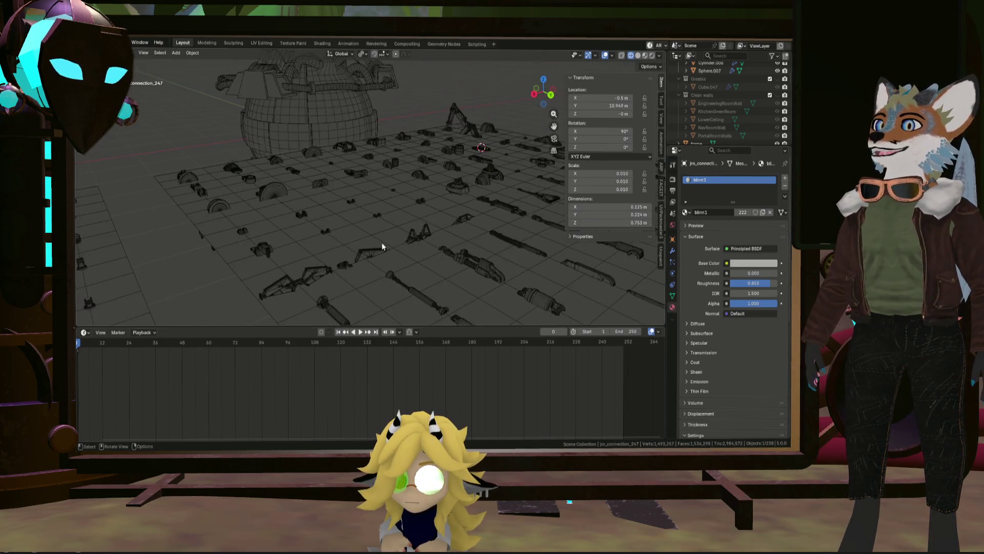
{"action": "scroll", "coordinate": [381, 242], "scroll_direction": "down", "scroll_amount": 2}
{"action": "key", "text": "a"}
{"action": "key", "text": "Delete"}
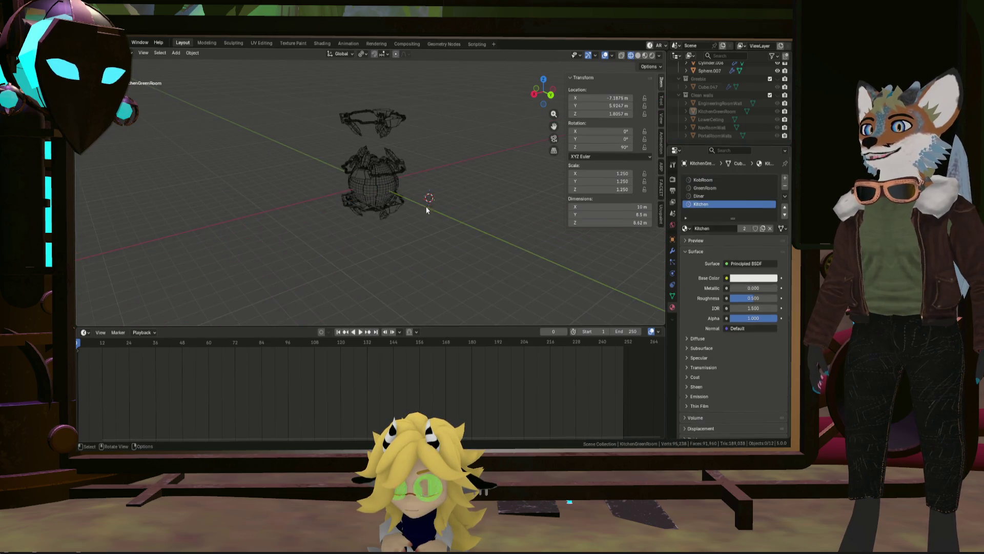
{"action": "scroll", "coordinate": [424, 186], "scroll_direction": "up", "scroll_amount": 5}
Select the right-hand tower and, in Edit Mode, select-linked its whole crystal tip
{"action": "mouse_move", "coordinate": [390, 167]}
{"action": "middle_mouse_down"}
{"action": "mouse_move", "coordinate": [430, 209]}
{"action": "mouse_move", "coordinate": [374, 201]}
{"action": "mouse_move", "coordinate": [376, 216]}
{"action": "middle_mouse_up"}
{"action": "scroll", "coordinate": [374, 211], "scroll_direction": "up", "scroll_amount": 5}
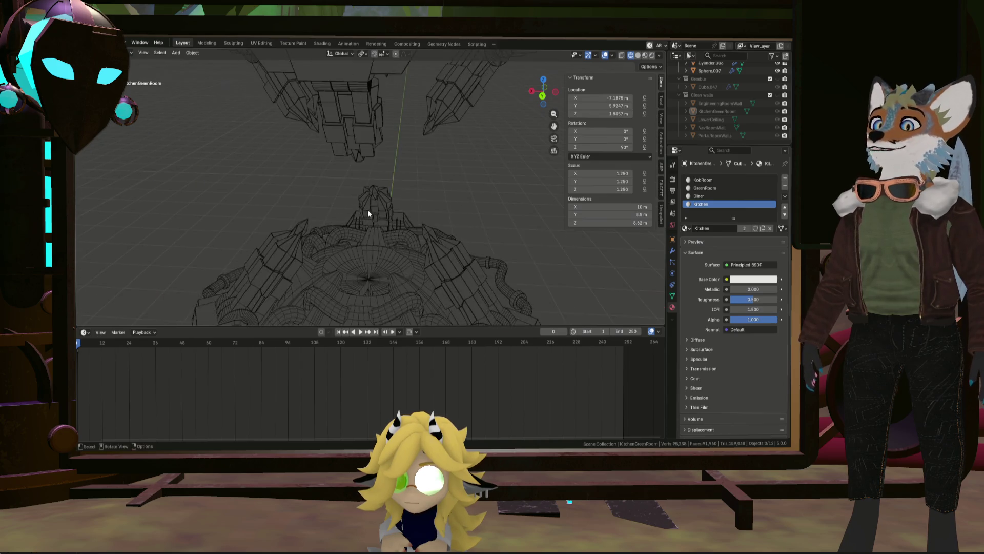
{"action": "left_click", "coordinate": [464, 244]}
{"action": "mouse_move", "coordinate": [464, 245]}
{"action": "middle_mouse_down"}
{"action": "mouse_move", "coordinate": [462, 223]}
{"action": "mouse_move", "coordinate": [486, 246]}
{"action": "middle_mouse_up"}
{"action": "key", "text": "Tab"}
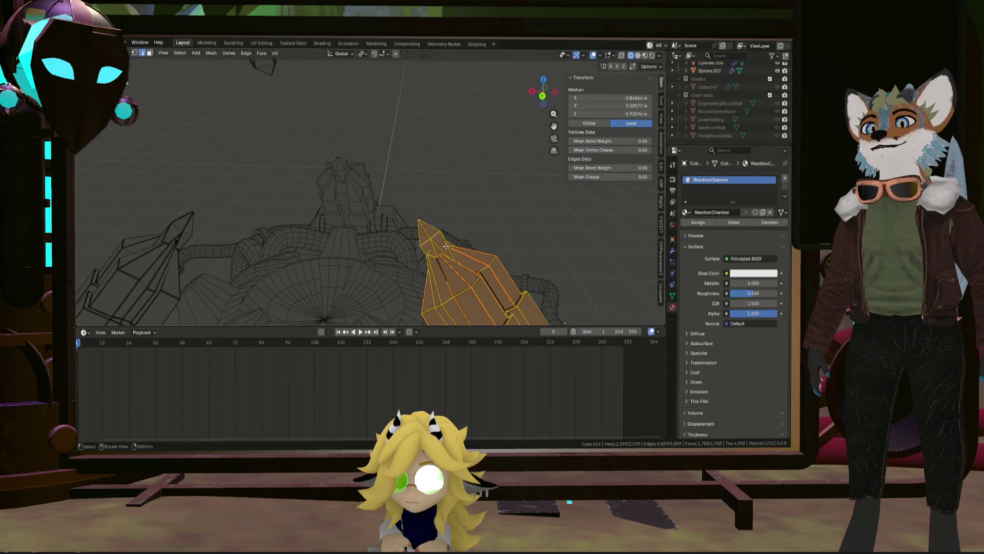
{"action": "left_click", "coordinate": [447, 246]}
{"action": "key", "text": "l"}
{"action": "mouse_move", "coordinate": [444, 247]}
{"action": "middle_mouse_down"}
{"action": "mouse_move", "coordinate": [463, 230]}
{"action": "mouse_move", "coordinate": [442, 237]}
{"action": "middle_mouse_up"}
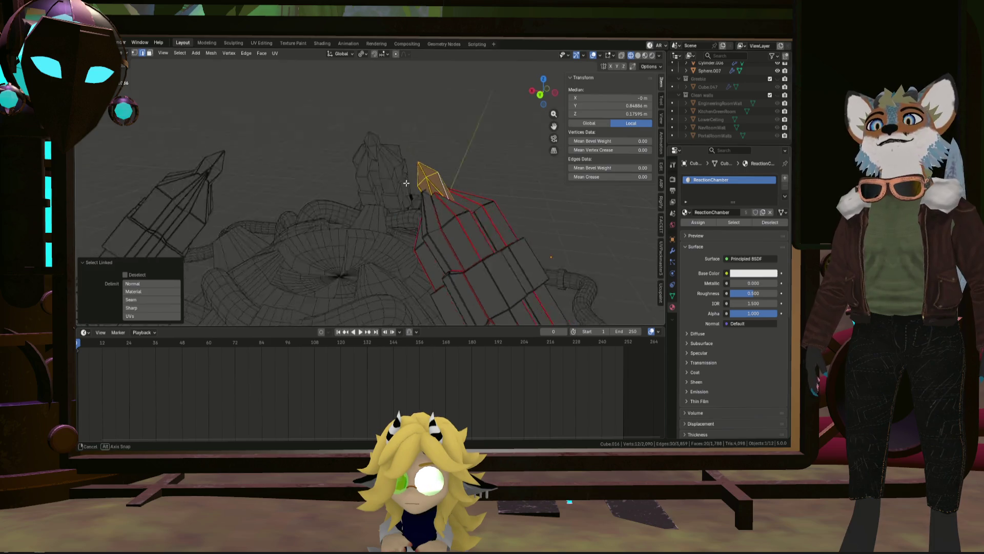
{"action": "middle_click_drag", "start_coordinate": [551, 142], "coordinate": [255, 155]}
{"action": "mouse_move", "coordinate": [346, 149]}
{"action": "middle_mouse_down"}
{"action": "mouse_move", "coordinate": [378, 149]}
{"action": "mouse_move", "coordinate": [307, 159]}
{"action": "mouse_move", "coordinate": [391, 145]}
{"action": "middle_mouse_up"}
{"action": "scroll", "coordinate": [400, 150], "scroll_direction": "down", "scroll_amount": 2}
{"action": "scroll", "coordinate": [423, 158], "scroll_direction": "down", "scroll_amount": 2}
{"action": "scroll", "coordinate": [452, 171], "scroll_direction": "down", "scroll_amount": 2}
Re-enter Edit Mode, reselect the crystal tip and add an empty material slot to the tower
{"action": "key", "text": "Tab"}
{"action": "scroll", "coordinate": [452, 169], "scroll_direction": "down", "scroll_amount": 4}
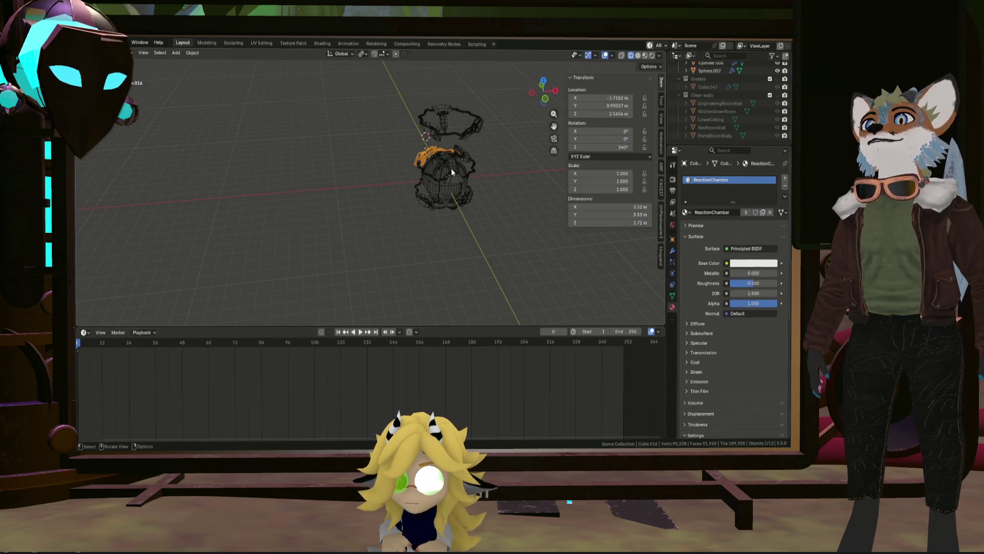
{"action": "scroll", "coordinate": [453, 165], "scroll_direction": "up", "scroll_amount": 3}
{"action": "middle_click_drag", "start_coordinate": [510, 147], "coordinate": [453, 139]}
{"action": "scroll", "coordinate": [451, 166], "scroll_direction": "up", "scroll_amount": 3}
{"action": "key", "text": "Tab"}
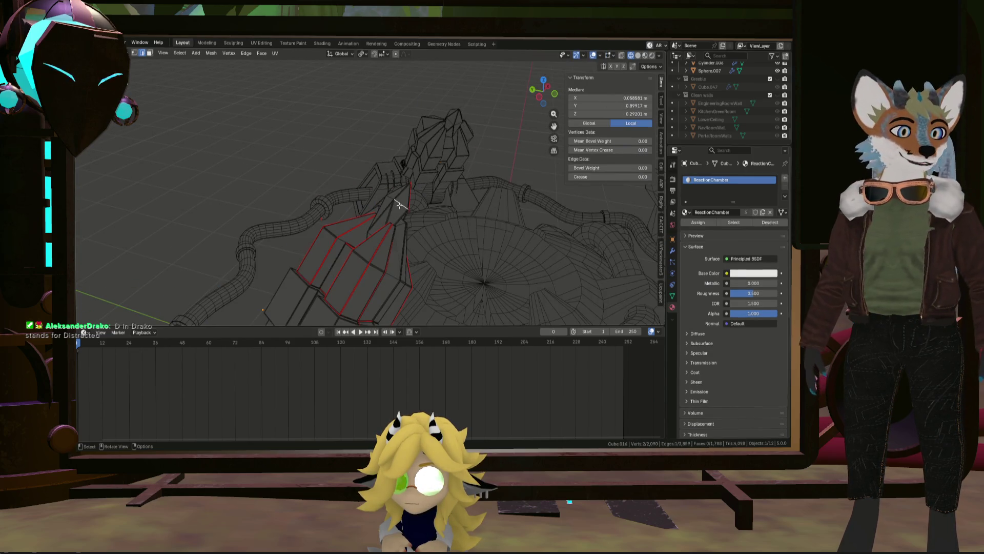
{"action": "key", "text": "l"}
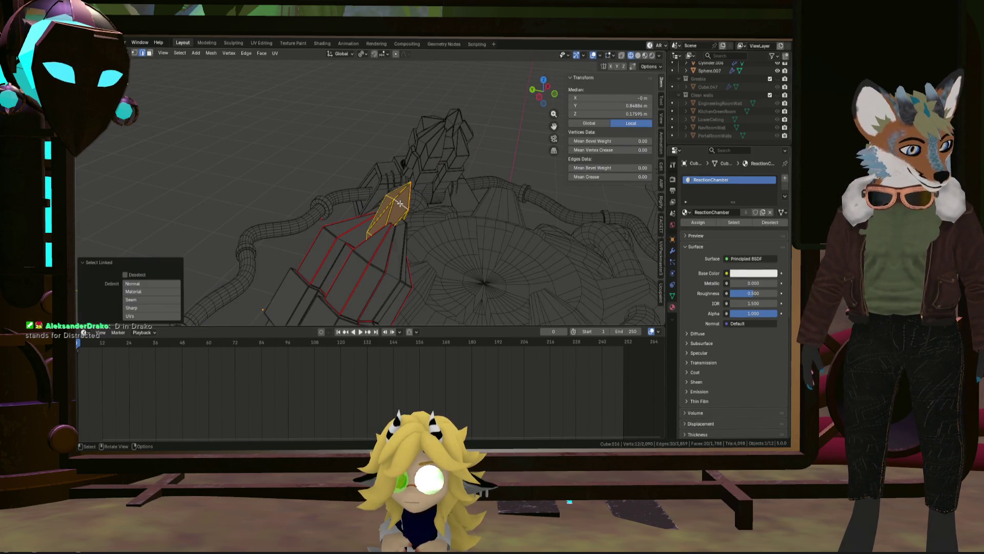
{"action": "mouse_move", "coordinate": [402, 203]}
{"action": "middle_mouse_down"}
{"action": "mouse_move", "coordinate": [408, 225]}
{"action": "mouse_move", "coordinate": [462, 216]}
{"action": "middle_mouse_up"}
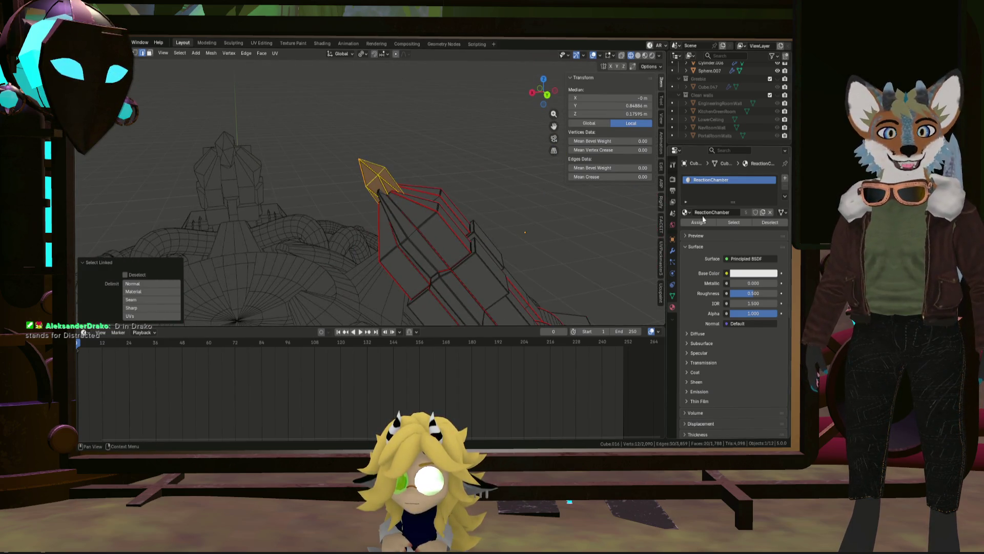
{"action": "left_click", "coordinate": [784, 178]}
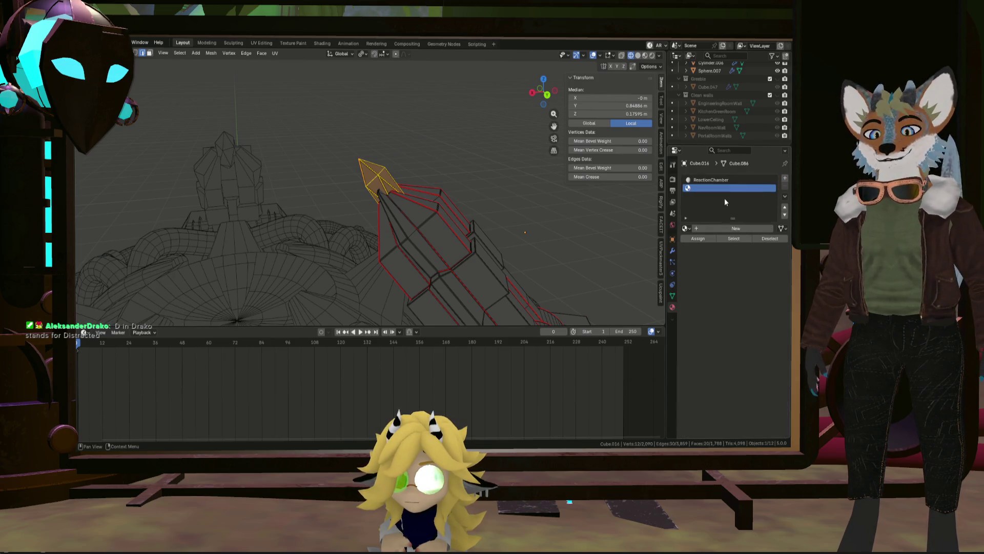
Create a new material in the slot, name it Crystal and assign it to the crystal tip
{"action": "left_click", "coordinate": [721, 229]}
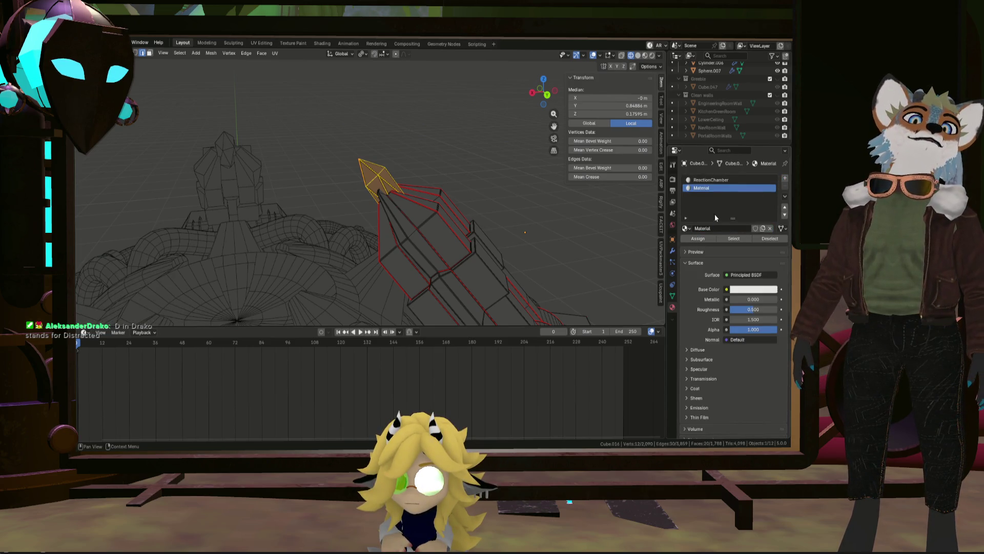
{"action": "double_click", "coordinate": [708, 187]}
{"action": "type", "text": "Crys"}
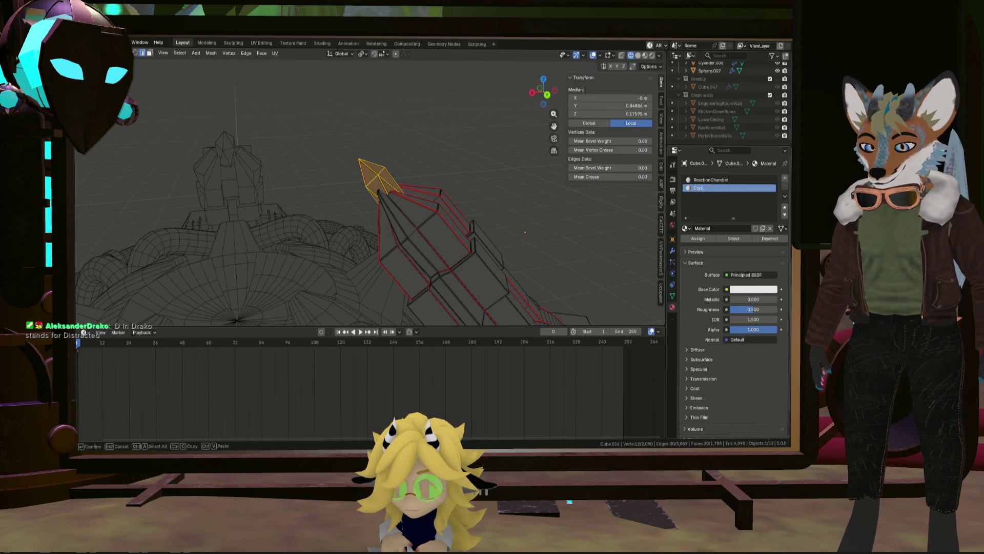
{"action": "type", "text": "tal"}
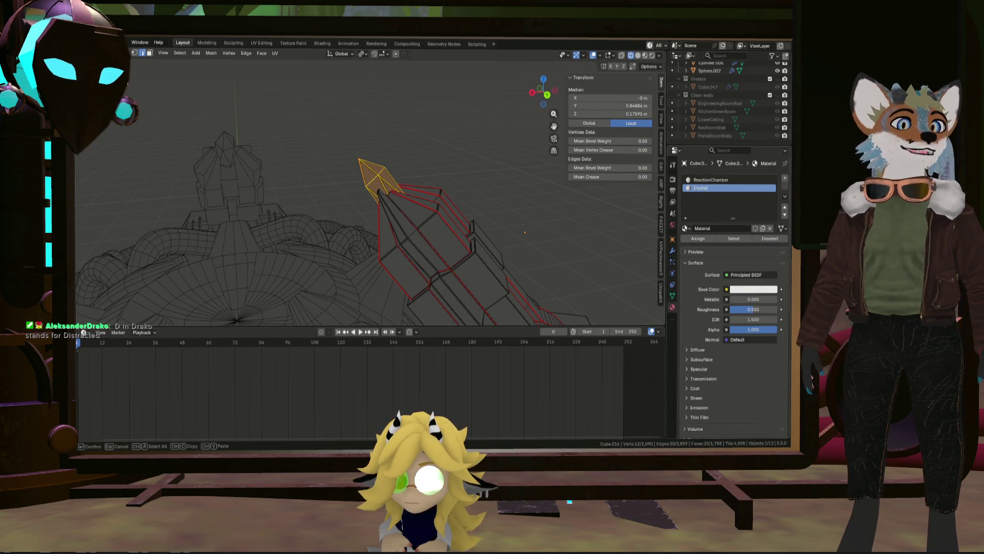
{"action": "left_click", "coordinate": [708, 239]}
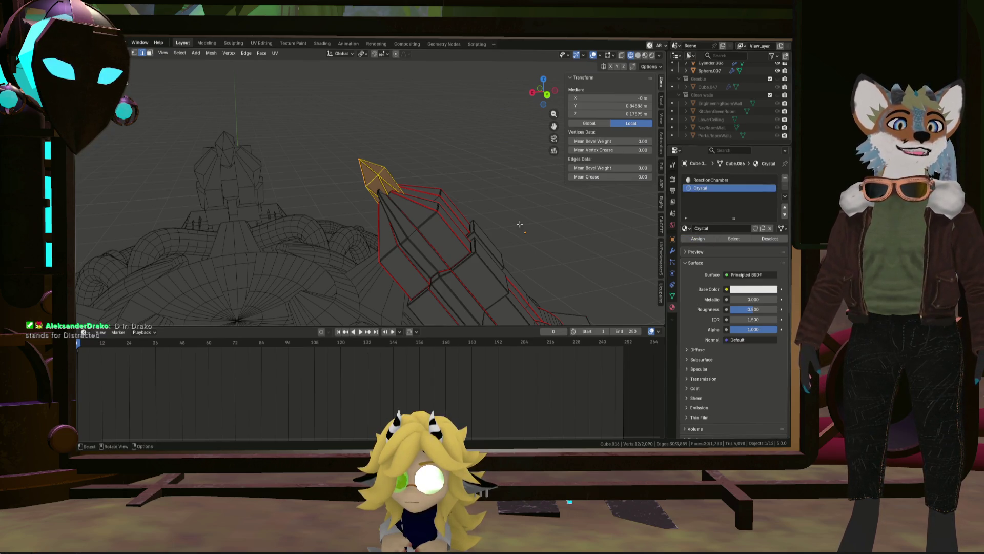
{"action": "middle_click_drag", "start_coordinate": [532, 226], "coordinate": [406, 244]}
{"action": "left_click", "coordinate": [406, 244]}
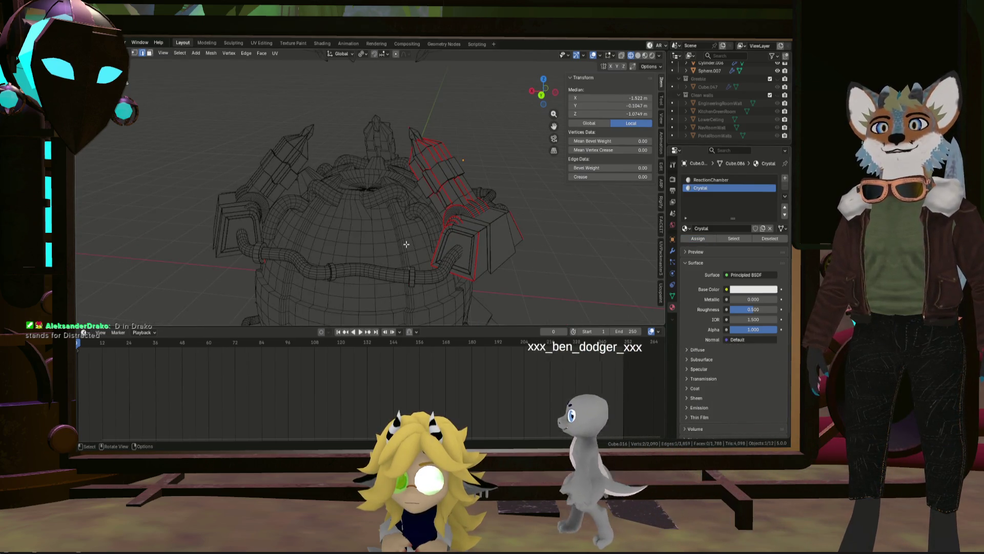
Select-linked the block beside the tower and add a third material slot for it
{"action": "key", "text": "l"}
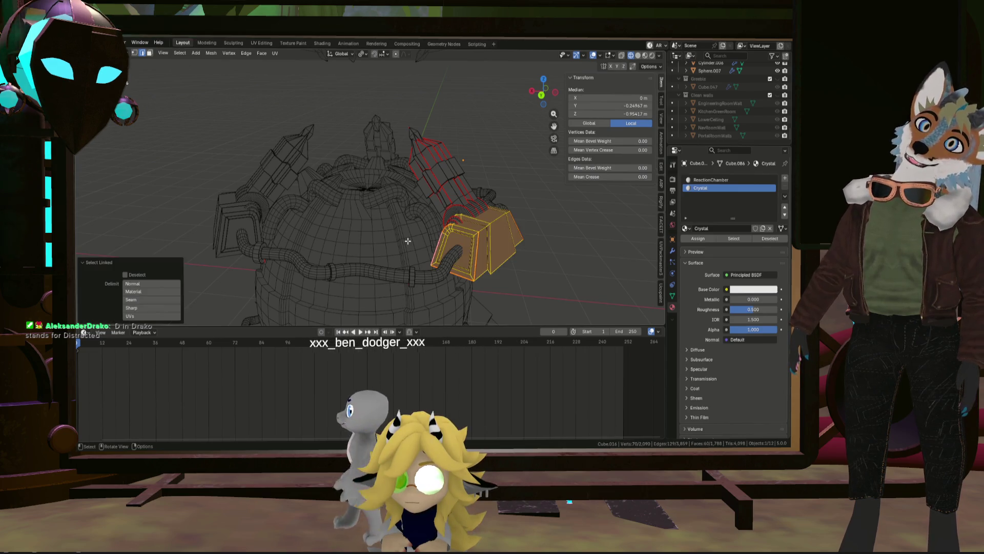
{"action": "left_click", "coordinate": [482, 233]}
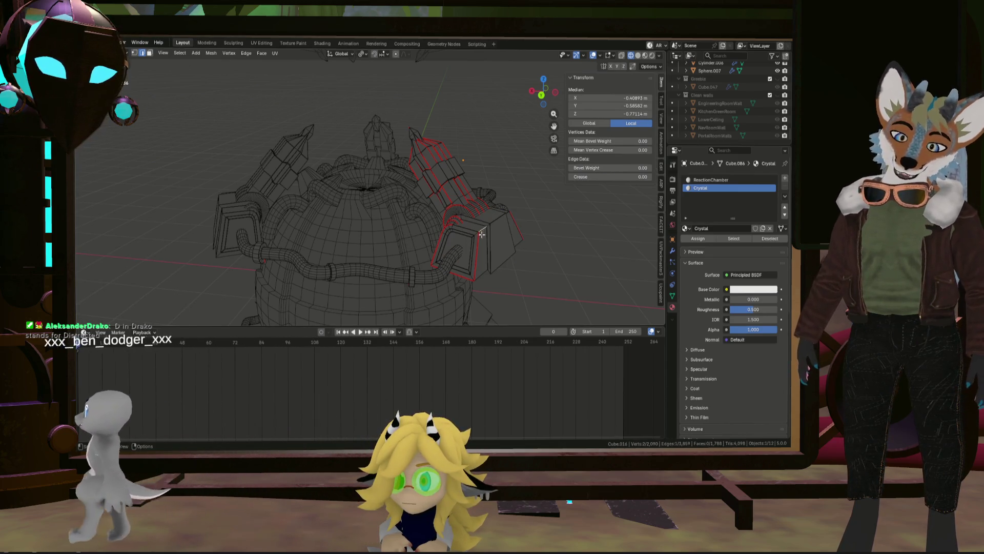
{"action": "key", "text": "l"}
{"action": "mouse_move", "coordinate": [483, 233]}
{"action": "middle_mouse_down"}
{"action": "mouse_move", "coordinate": [465, 192]}
{"action": "mouse_move", "coordinate": [681, 157]}
{"action": "middle_mouse_up"}
{"action": "scroll", "coordinate": [466, 191], "scroll_direction": "up", "scroll_amount": 3}
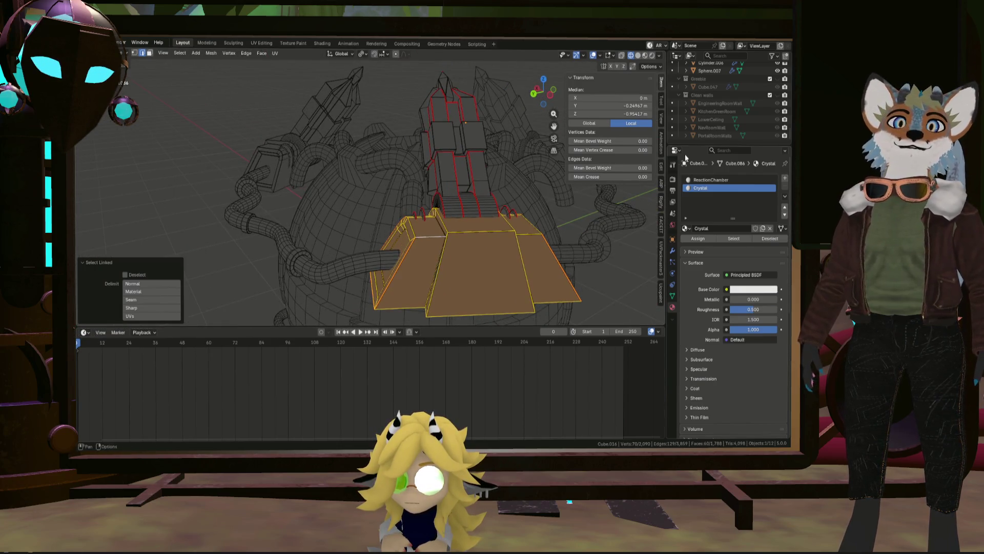
{"action": "left_click", "coordinate": [784, 178]}
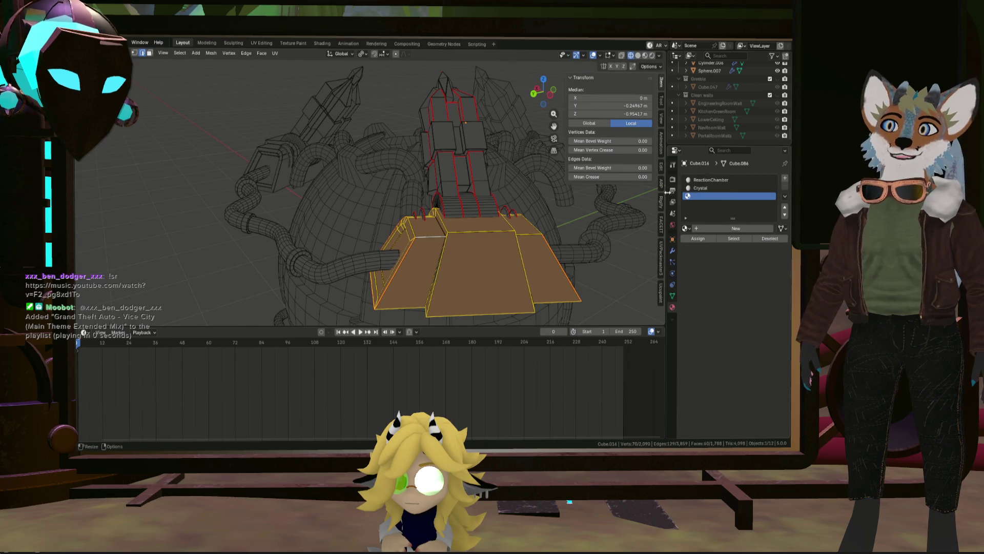
Add the winding pipe to the selection and create a new material in the empty slot
{"action": "mouse_move", "coordinate": [544, 198]}
{"action": "middle_mouse_down"}
{"action": "mouse_move", "coordinate": [337, 221]}
{"action": "mouse_move", "coordinate": [378, 229]}
{"action": "middle_mouse_up"}
{"action": "left_click", "coordinate": [337, 220]}
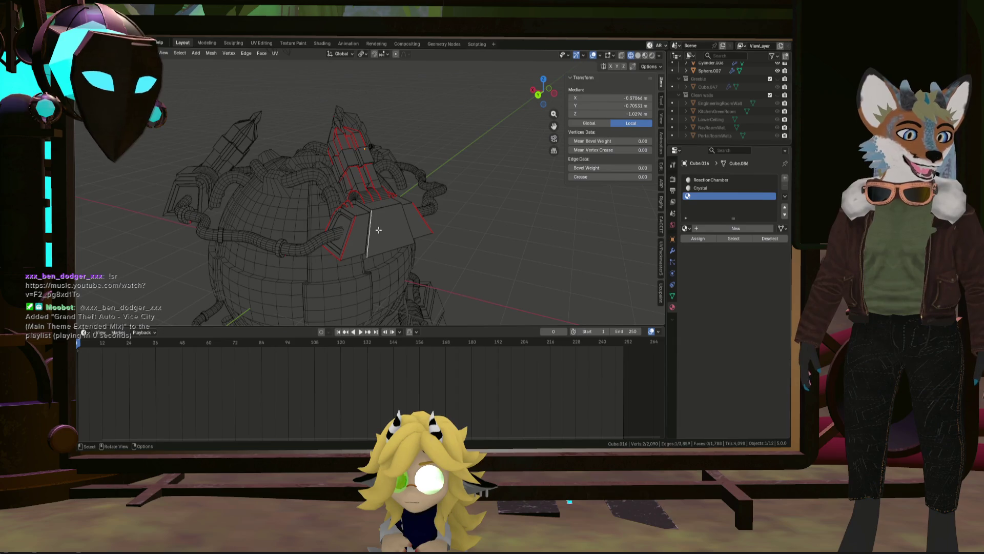
{"action": "key", "text": "l"}
{"action": "key", "text": "l"}
{"action": "mouse_move", "coordinate": [231, 223]}
{"action": "middle_mouse_down"}
{"action": "mouse_move", "coordinate": [254, 247]}
{"action": "mouse_move", "coordinate": [302, 226]}
{"action": "middle_mouse_up"}
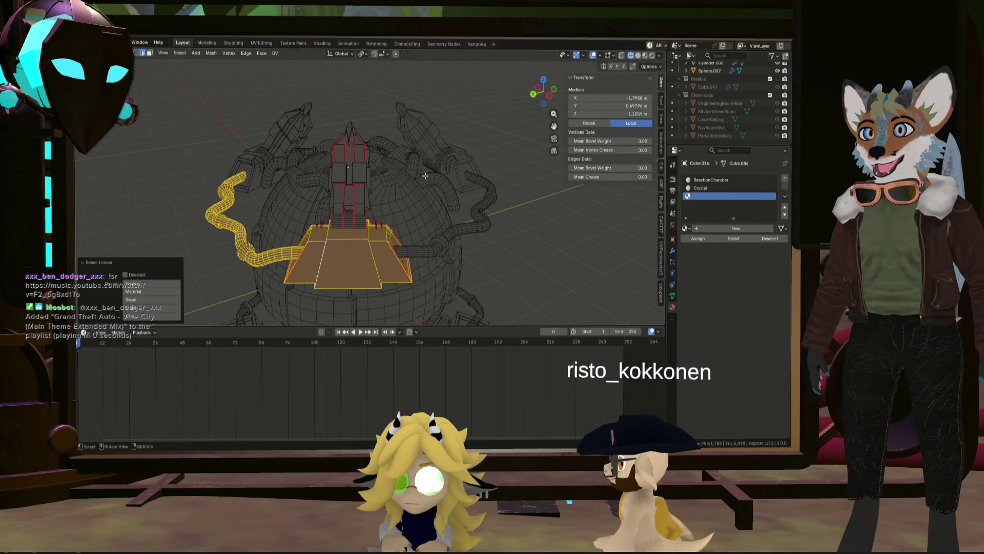
{"action": "mouse_move", "coordinate": [347, 185]}
{"action": "middle_mouse_down"}
{"action": "mouse_move", "coordinate": [374, 198]}
{"action": "mouse_move", "coordinate": [282, 244]}
{"action": "middle_mouse_up"}
{"action": "scroll", "coordinate": [373, 180], "scroll_direction": "up", "scroll_amount": 5}
{"action": "mouse_move", "coordinate": [373, 180]}
{"action": "middle_mouse_down"}
{"action": "mouse_move", "coordinate": [387, 180]}
{"action": "mouse_move", "coordinate": [374, 192]}
{"action": "middle_mouse_up"}
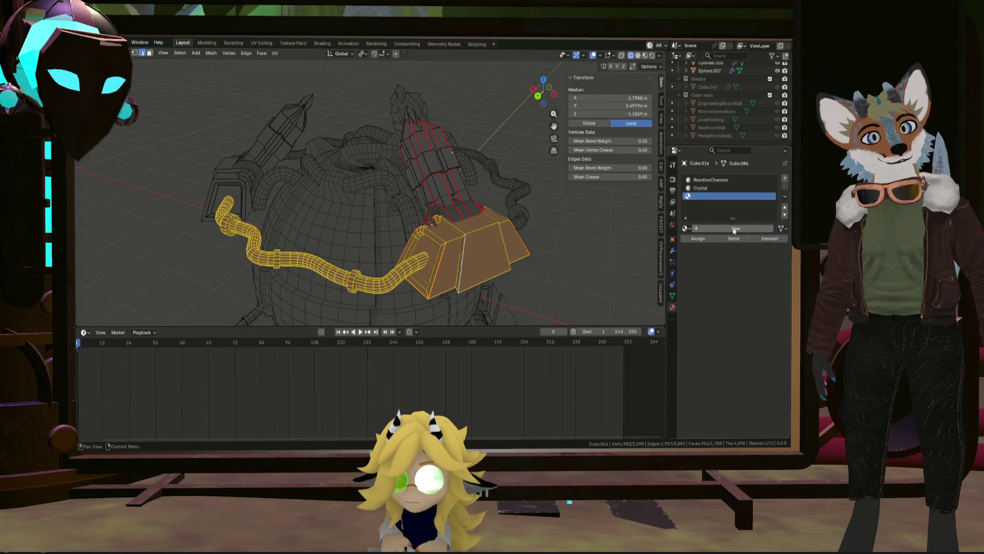
{"action": "left_click", "coordinate": [750, 228]}
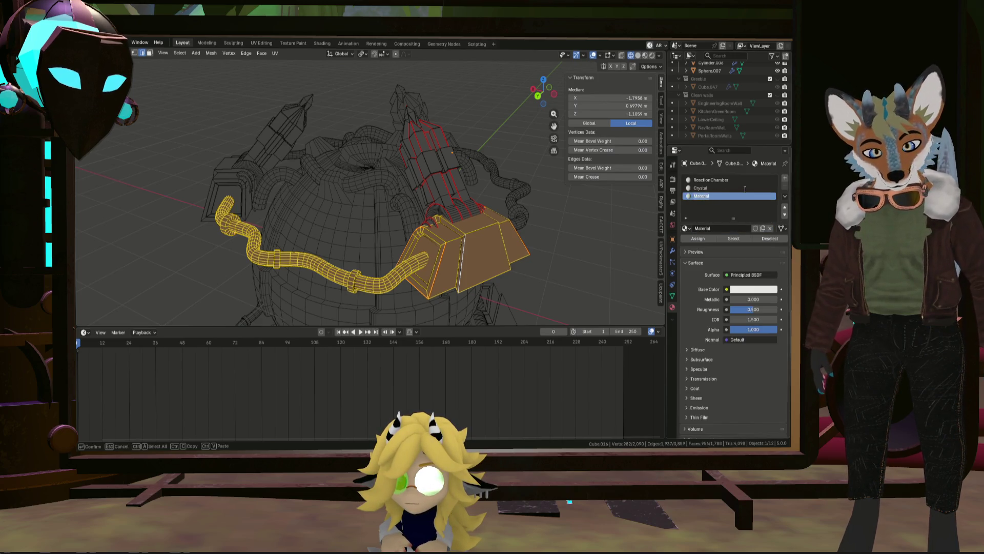
{"action": "type", "text": "Pipes"}
Name the materials Reactor-Pipes and Reactor-Crystal
{"action": "key", "text": "Return"}
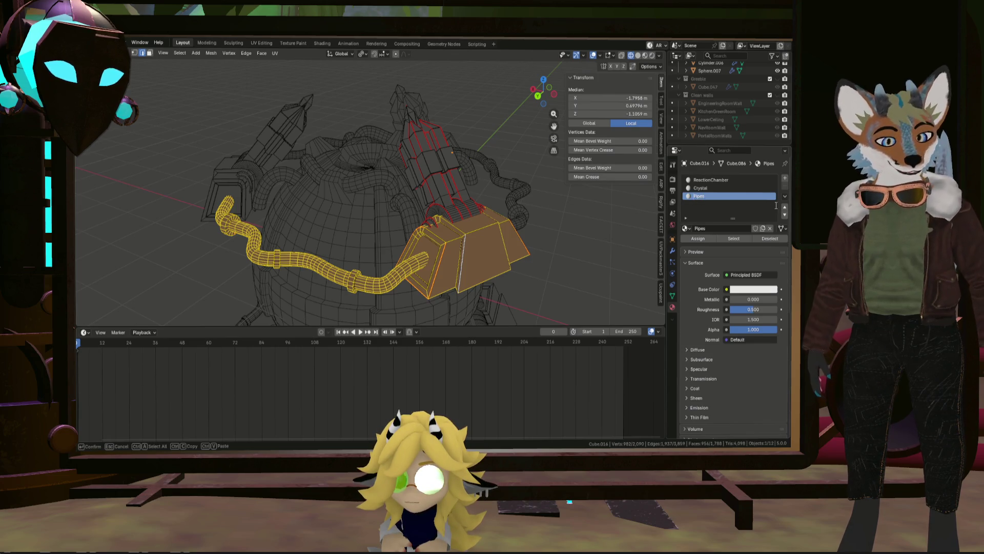
{"action": "type", "text": "Red"}
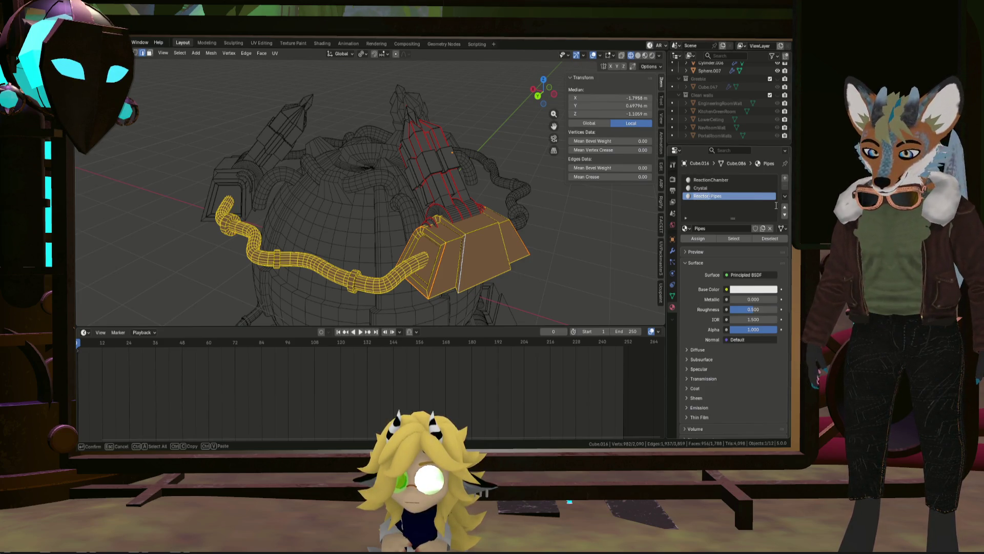
{"action": "key", "text": "Return"}
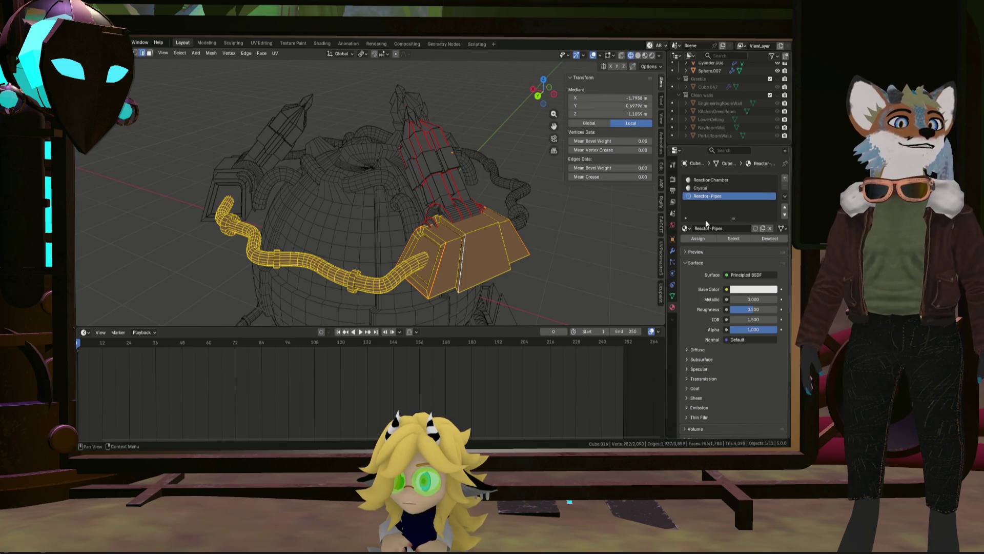
{"action": "left_click", "coordinate": [731, 188]}
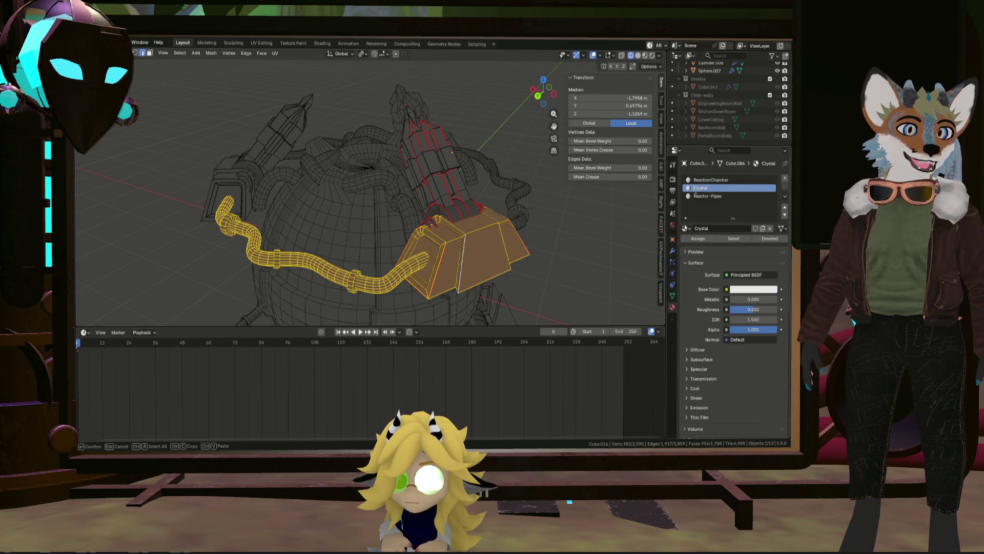
{"action": "type", "text": "Reactor-"}
{"action": "key", "text": "Return"}
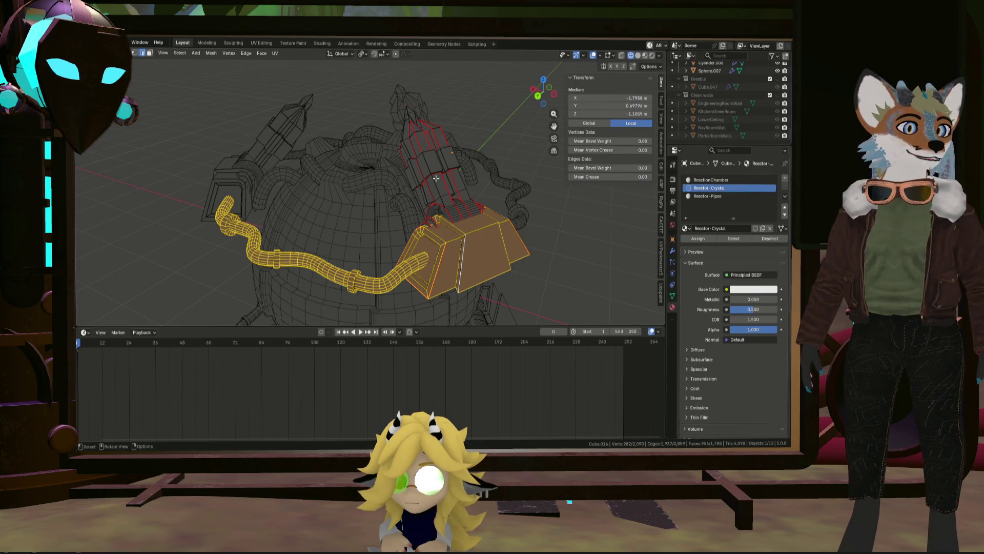
Inspect the crystal's seam edges and add a fourth, empty material slot
{"action": "mouse_move", "coordinate": [427, 220]}
{"action": "middle_mouse_down"}
{"action": "mouse_move", "coordinate": [464, 215]}
{"action": "mouse_move", "coordinate": [454, 231]}
{"action": "mouse_move", "coordinate": [474, 230]}
{"action": "middle_mouse_up"}
{"action": "scroll", "coordinate": [454, 230], "scroll_direction": "up", "scroll_amount": 5}
{"action": "scroll", "coordinate": [477, 231], "scroll_direction": "down", "scroll_amount": 5}
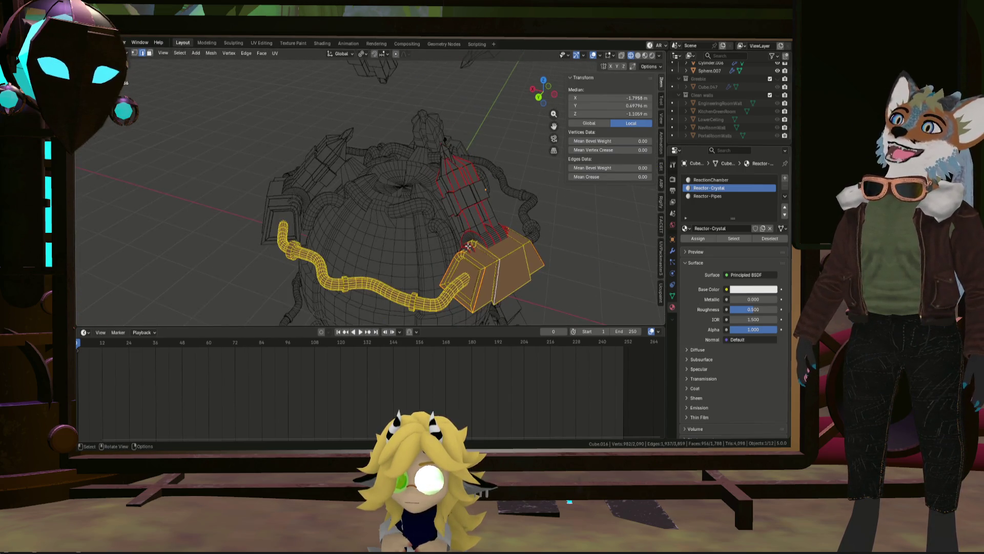
{"action": "left_click", "coordinate": [477, 258]}
{"action": "middle_click_drag", "start_coordinate": [477, 258], "coordinate": [407, 241]}
{"action": "scroll", "coordinate": [407, 242], "scroll_direction": "up", "scroll_amount": 2}
{"action": "scroll", "coordinate": [408, 242], "scroll_direction": "down", "scroll_amount": 4}
{"action": "scroll", "coordinate": [419, 243], "scroll_direction": "up", "scroll_amount": 1}
{"action": "scroll", "coordinate": [428, 246], "scroll_direction": "up", "scroll_amount": 2}
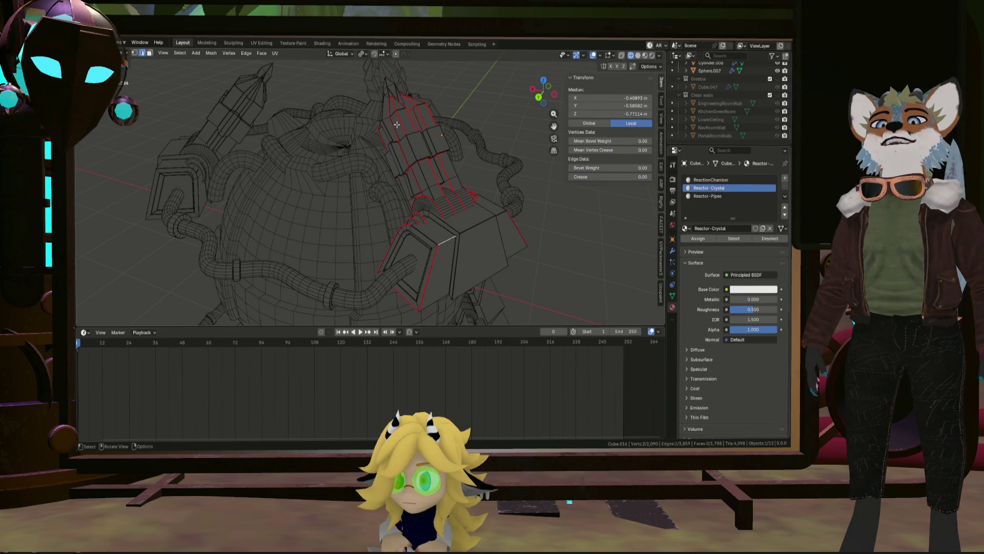
{"action": "middle_click_drag", "start_coordinate": [413, 221], "coordinate": [461, 222]}
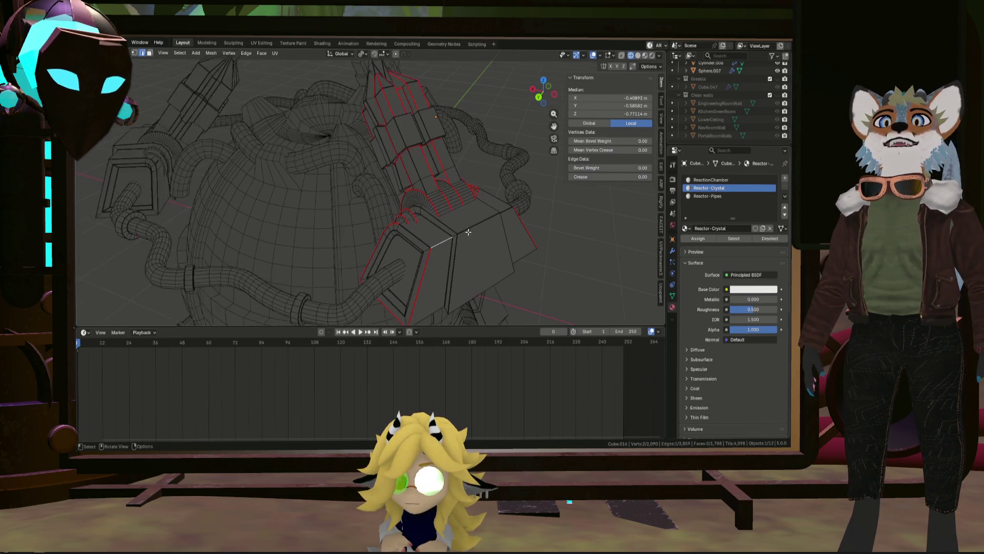
{"action": "left_click", "coordinate": [784, 178]}
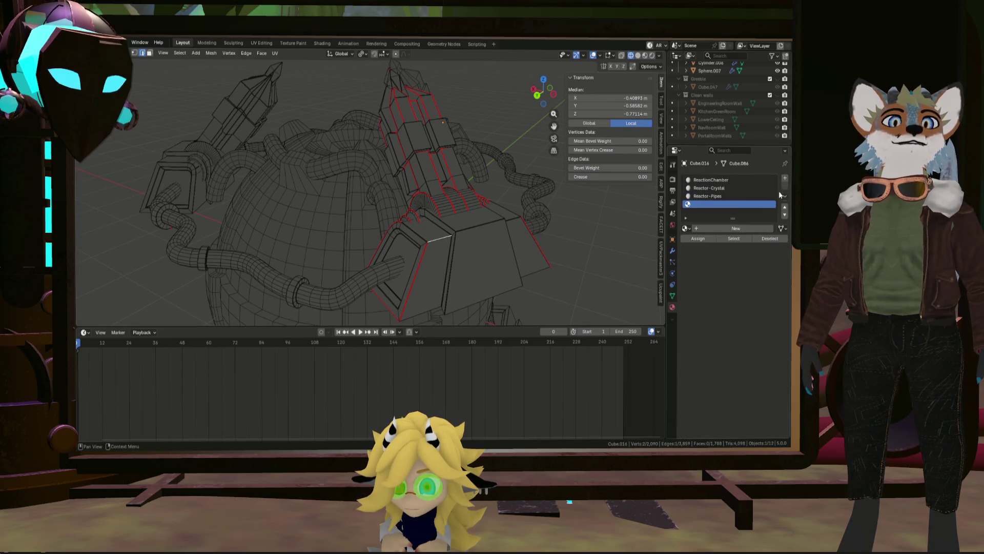
Create a material named Reactor-CrystalHolderBase in the slot and select-linked the holder base piece
{"action": "left_click", "coordinate": [717, 229]}
{"action": "key", "text": "ctrl+v"}
{"action": "double_click", "coordinate": [720, 205]}
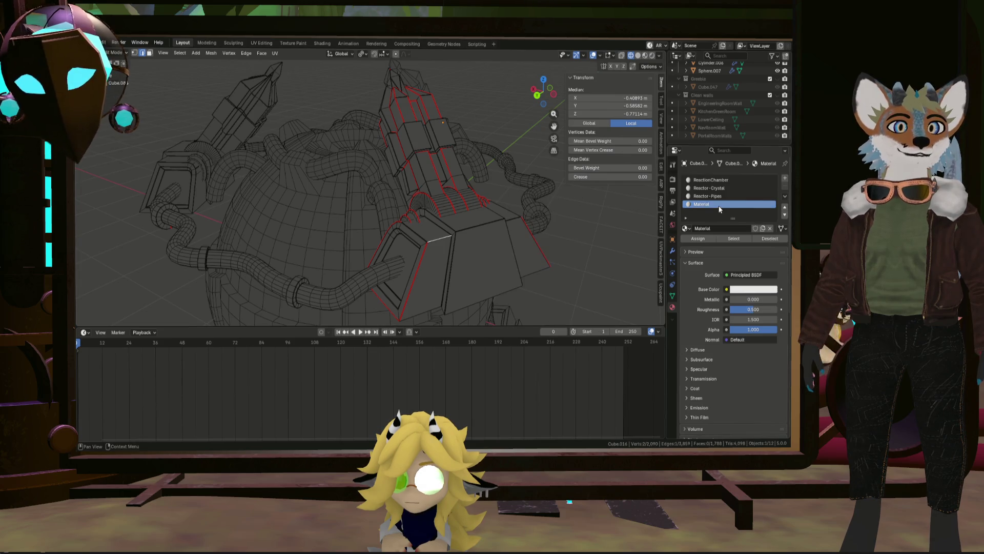
{"action": "type", "text": "Reactor"}
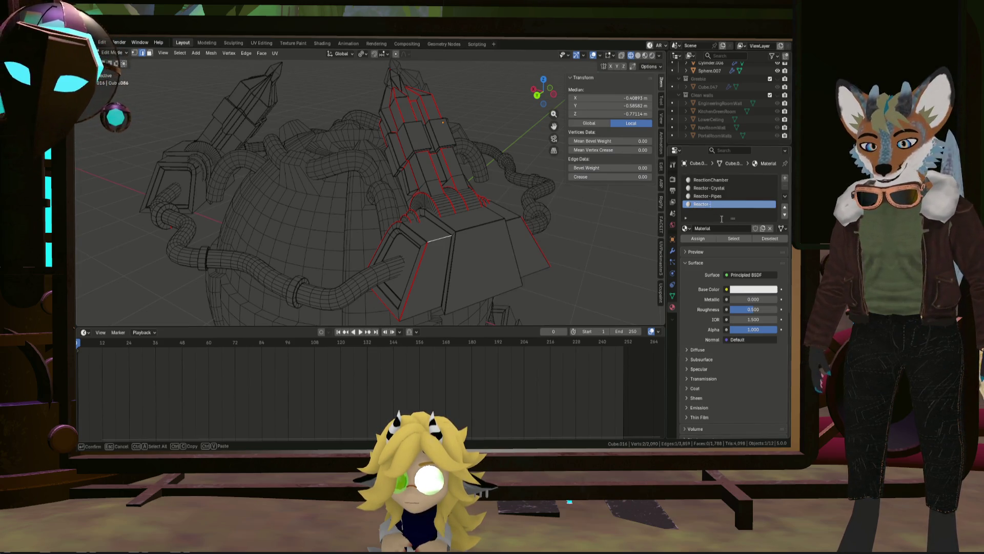
{"action": "type", "text": "-Crystal"}
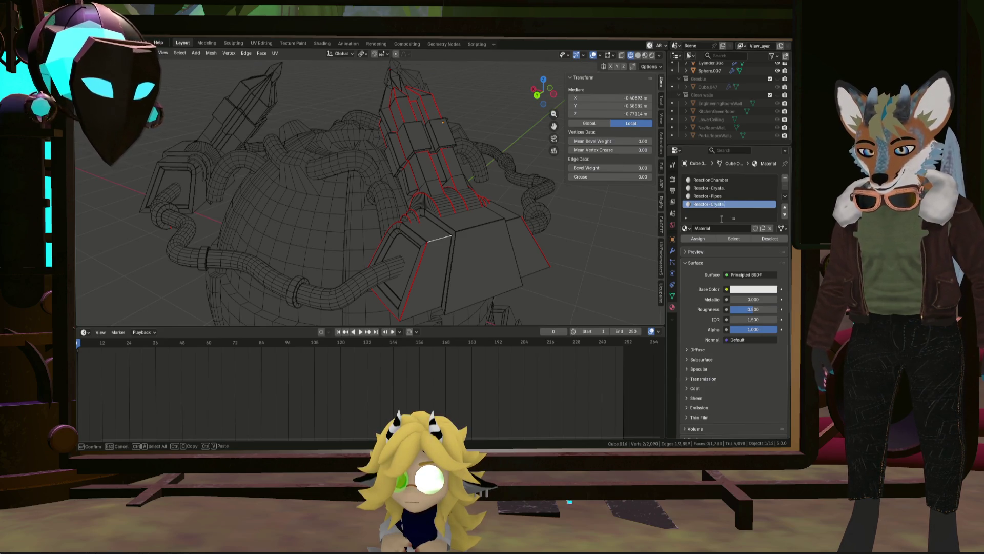
{"action": "type", "text": "Inside"}
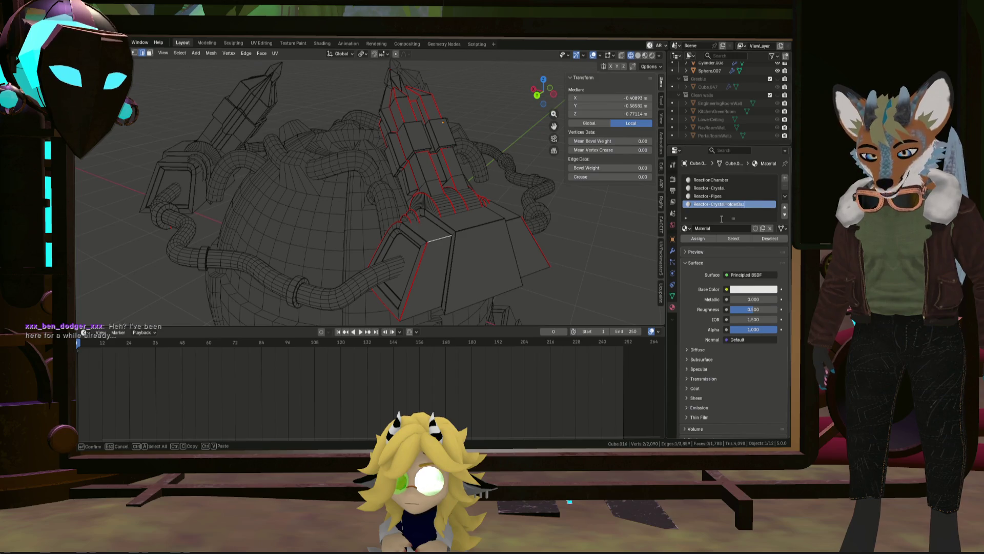
{"action": "type", "text": "e"}
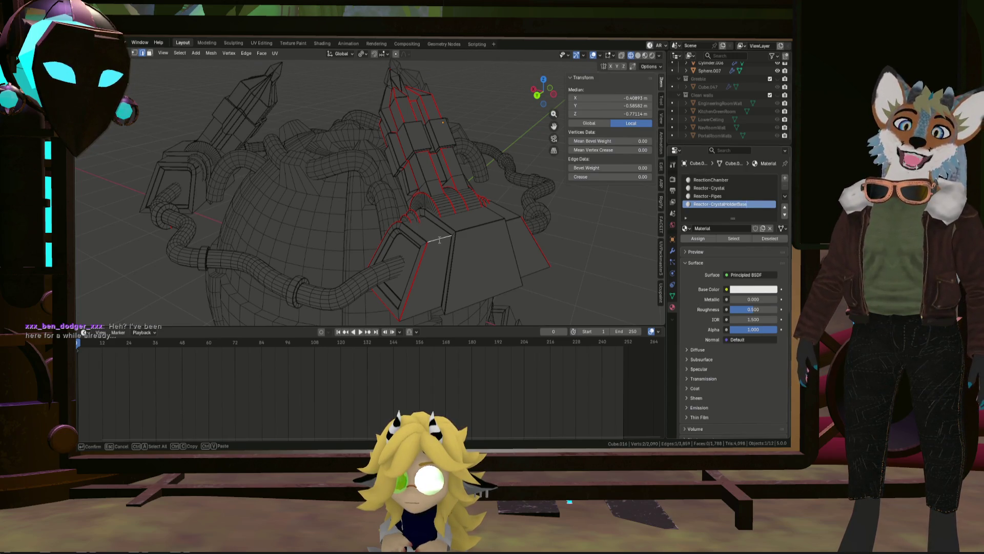
{"action": "key", "text": "Return"}
{"action": "left_click", "coordinate": [428, 254]}
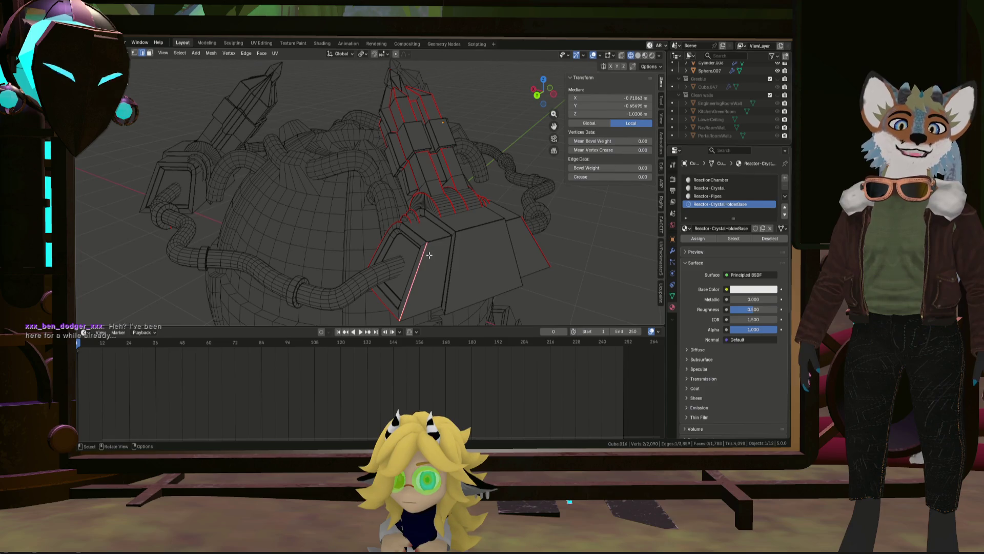
{"action": "key", "text": "l"}
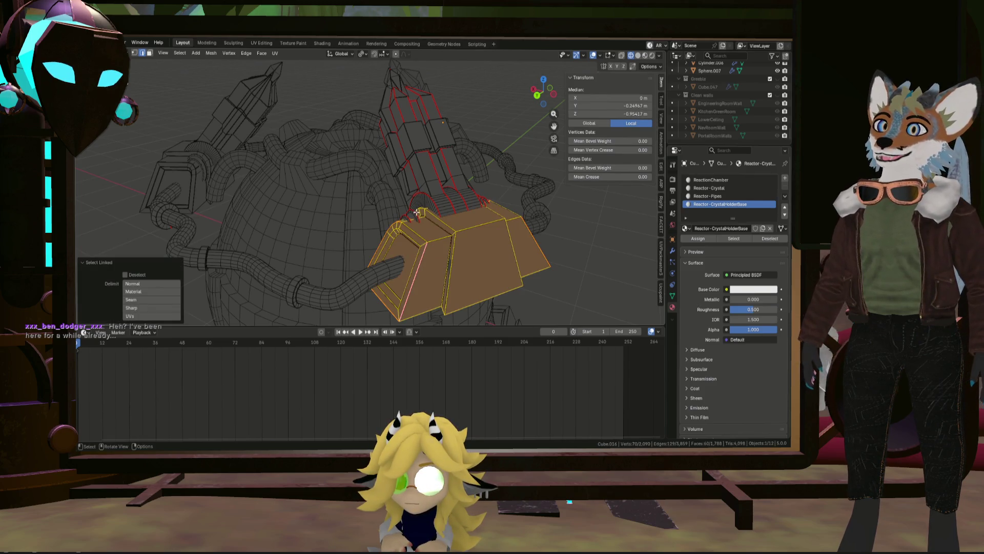
Add the curved holder and crystal pieces to the selection and assign Reactor-CrystalHolderBase
{"action": "key", "text": "l"}
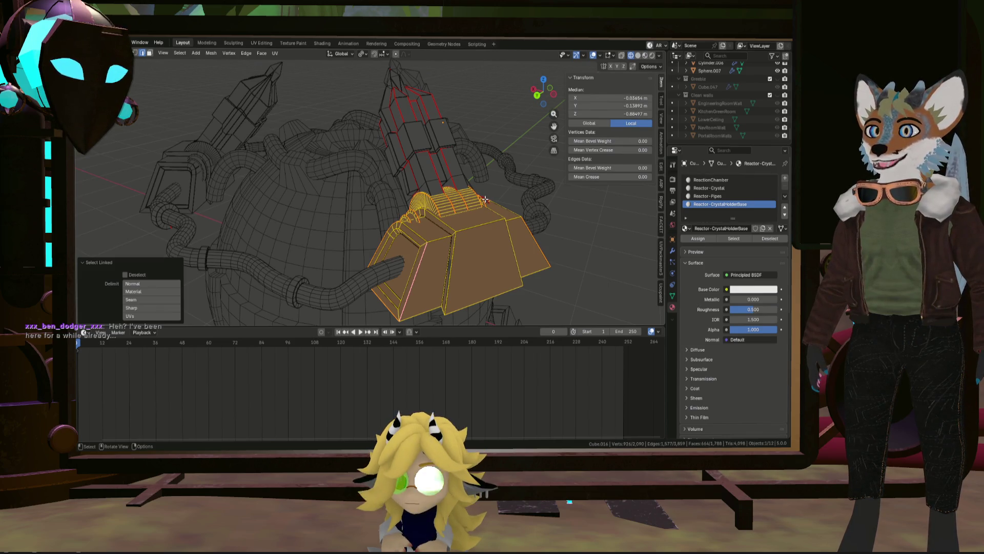
{"action": "key", "text": "l"}
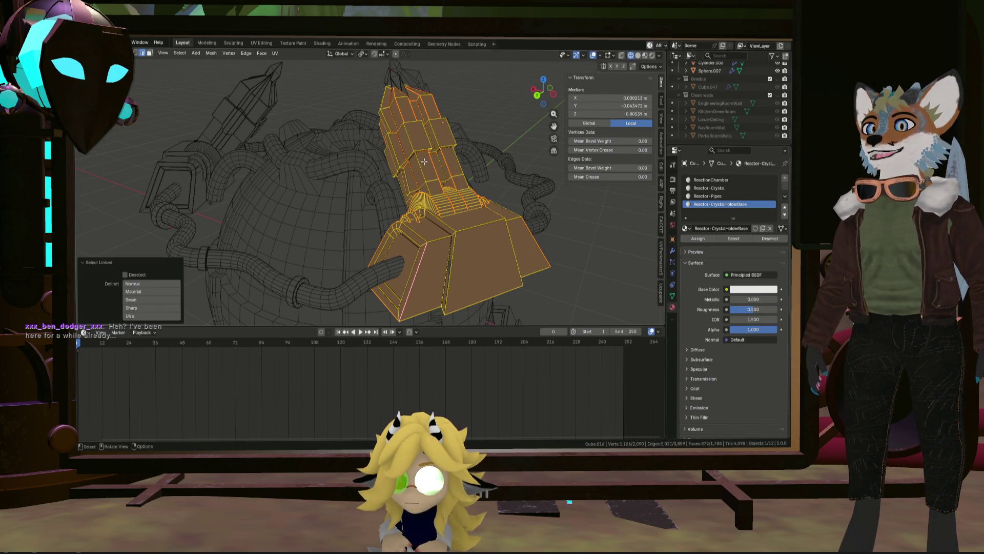
{"action": "mouse_move", "coordinate": [463, 142]}
{"action": "middle_mouse_down"}
{"action": "mouse_move", "coordinate": [504, 163]}
{"action": "mouse_move", "coordinate": [448, 138]}
{"action": "mouse_move", "coordinate": [458, 117]}
{"action": "mouse_move", "coordinate": [509, 180]}
{"action": "middle_mouse_up"}
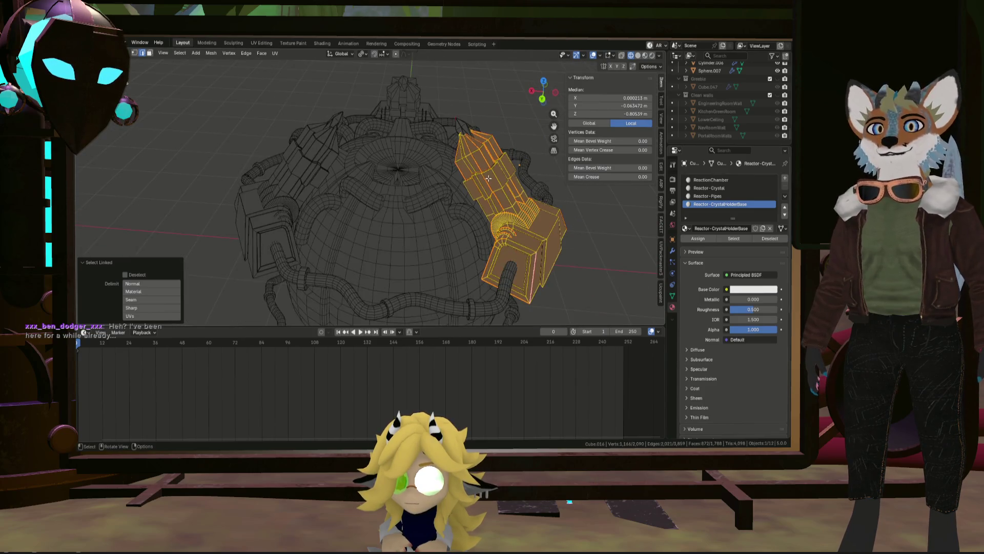
{"action": "middle_click_drag", "start_coordinate": [509, 182], "coordinate": [482, 187]}
{"action": "left_click", "coordinate": [723, 241]}
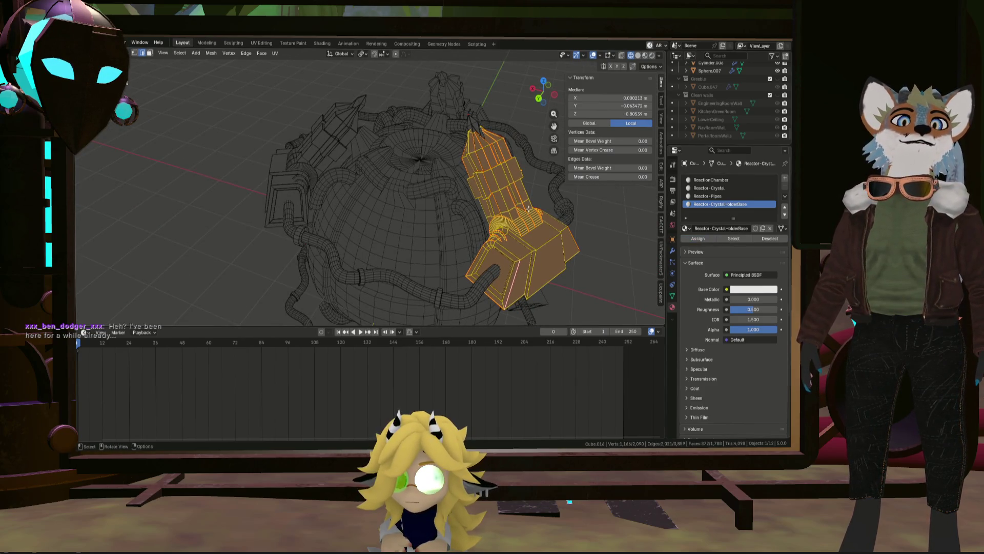
{"action": "key", "text": "Tab"}
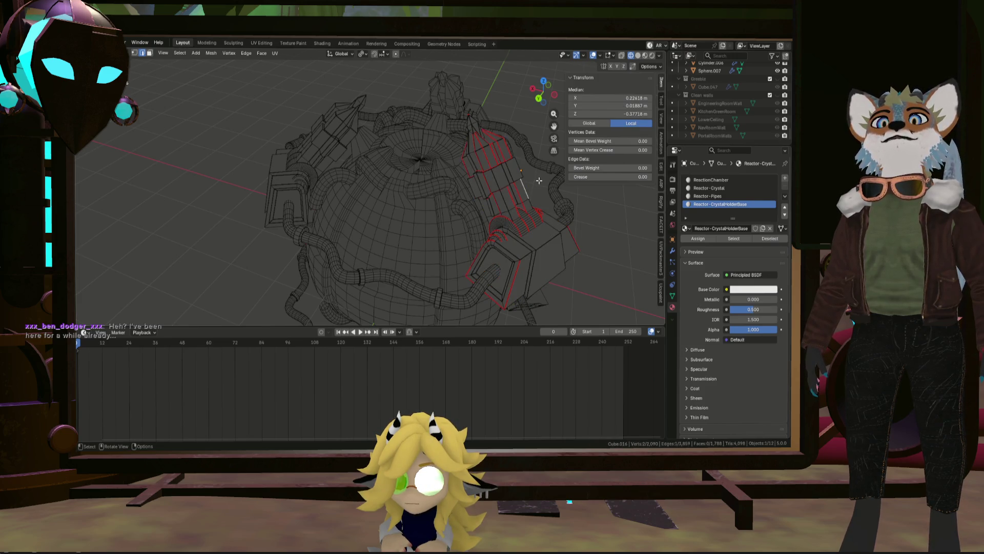
Select the pipe piece in Edit Mode, make Reactor-Pipes active and deselect the pipe
{"action": "middle_click_drag", "start_coordinate": [539, 179], "coordinate": [502, 209]}
{"action": "left_click", "coordinate": [502, 208], "text": "shift"}
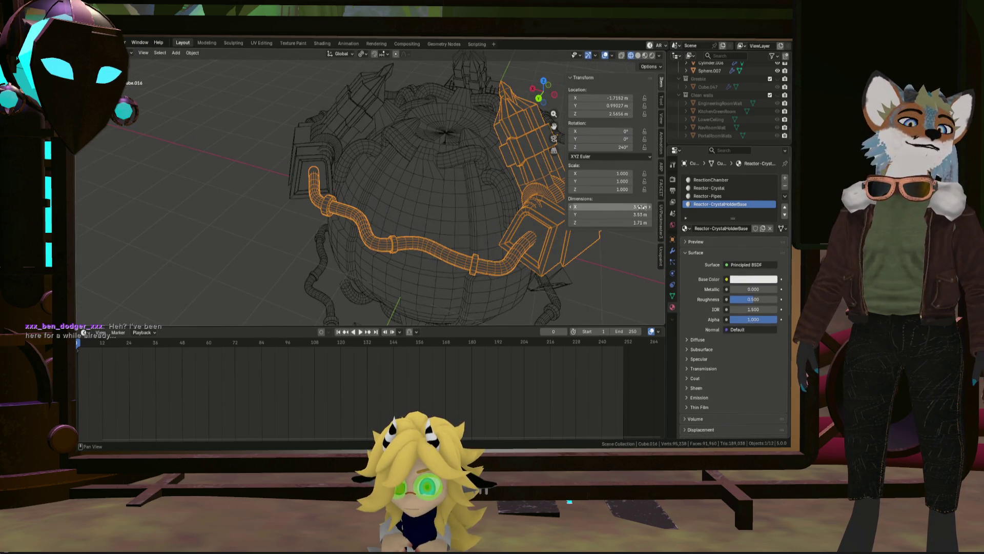
{"action": "key", "text": "Tab"}
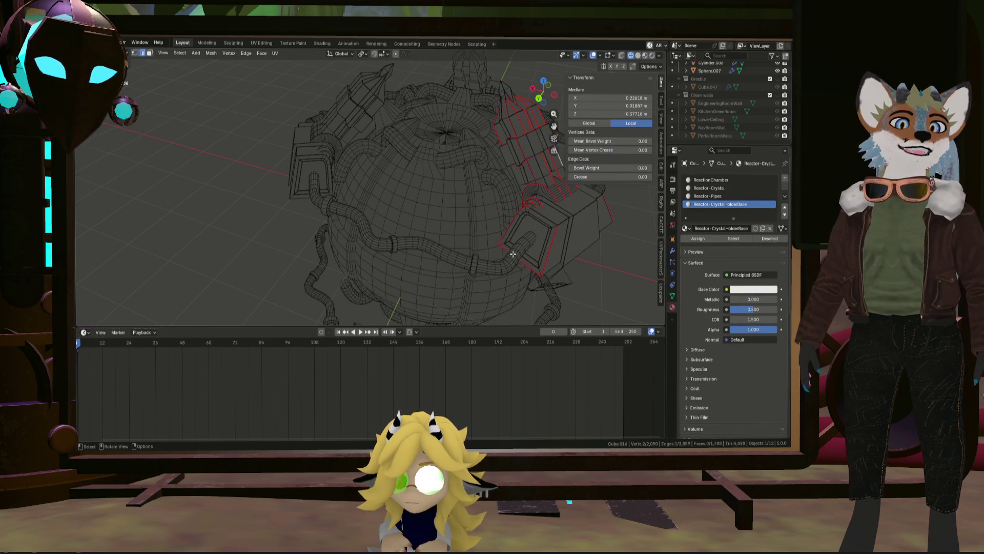
{"action": "key", "text": "l"}
{"action": "left_click", "coordinate": [724, 195]}
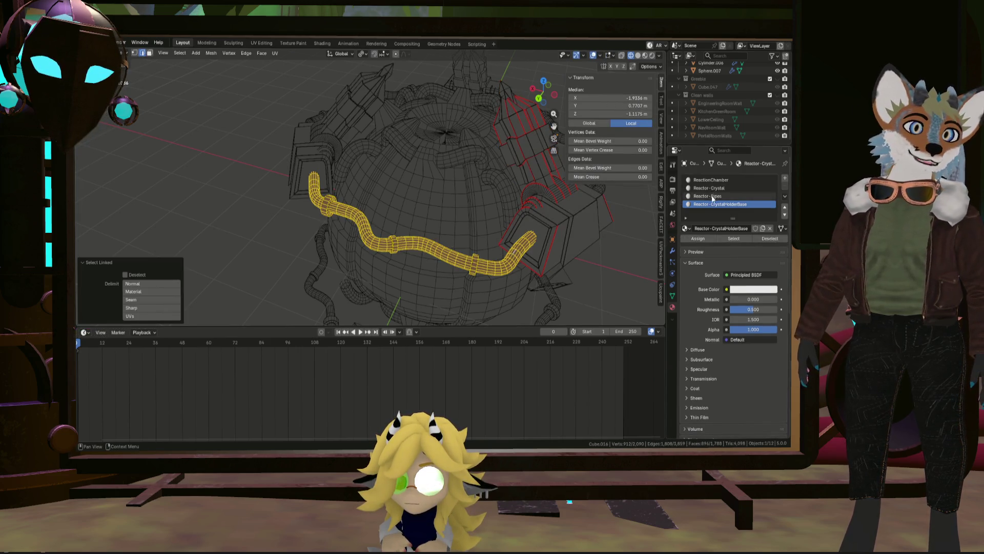
{"action": "left_click", "coordinate": [689, 241]}
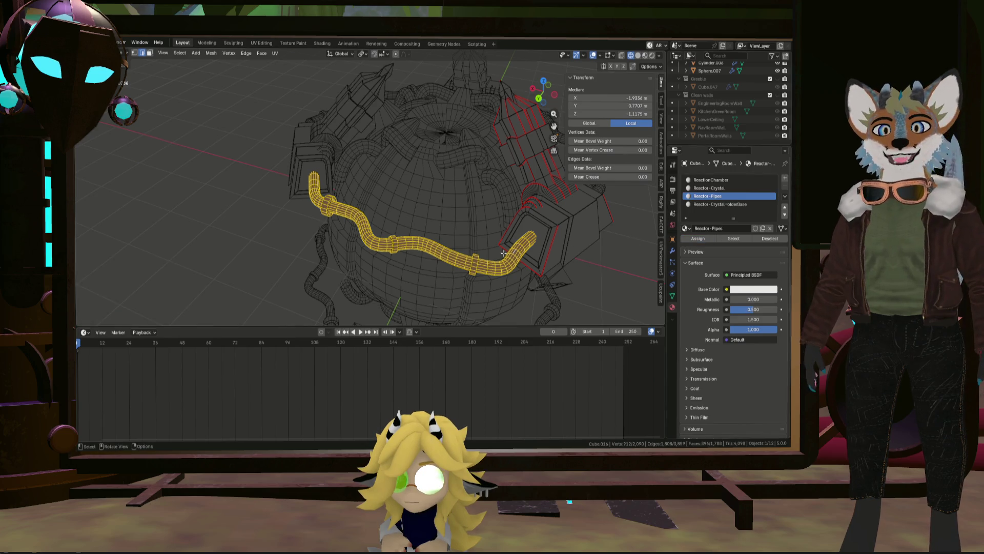
{"action": "left_click", "coordinate": [446, 248]}
Use Select on the Reactor-Pipes, holder-base and crystal slots to verify which faces each covers
{"action": "left_click", "coordinate": [723, 204]}
{"action": "left_click", "coordinate": [736, 239]}
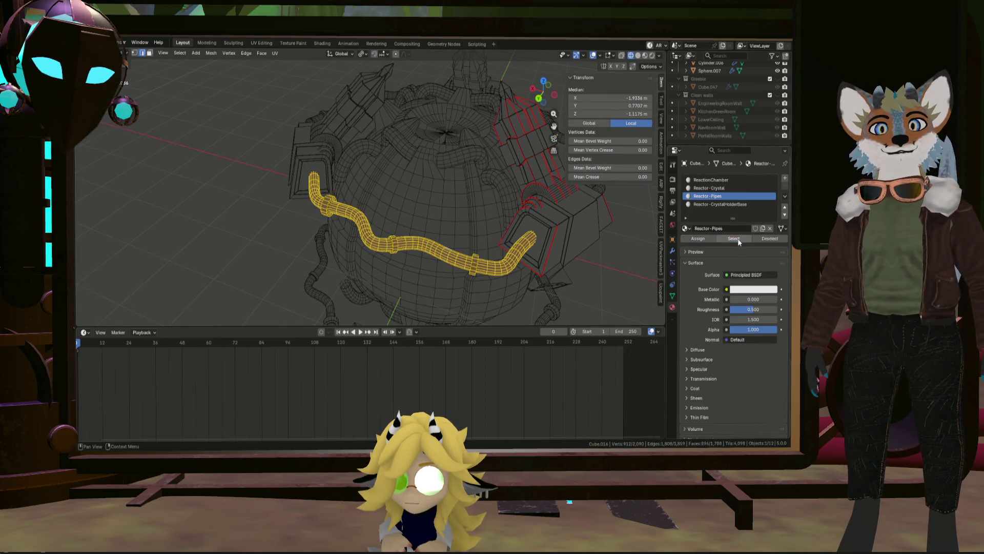
{"action": "left_click", "coordinate": [734, 238]}
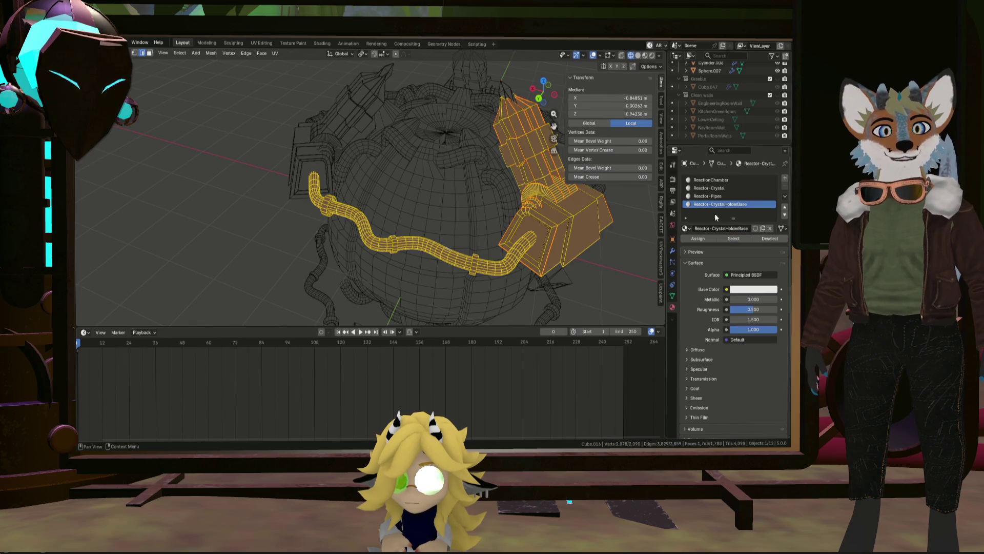
{"action": "left_click", "coordinate": [709, 186]}
{"action": "left_click", "coordinate": [482, 215]}
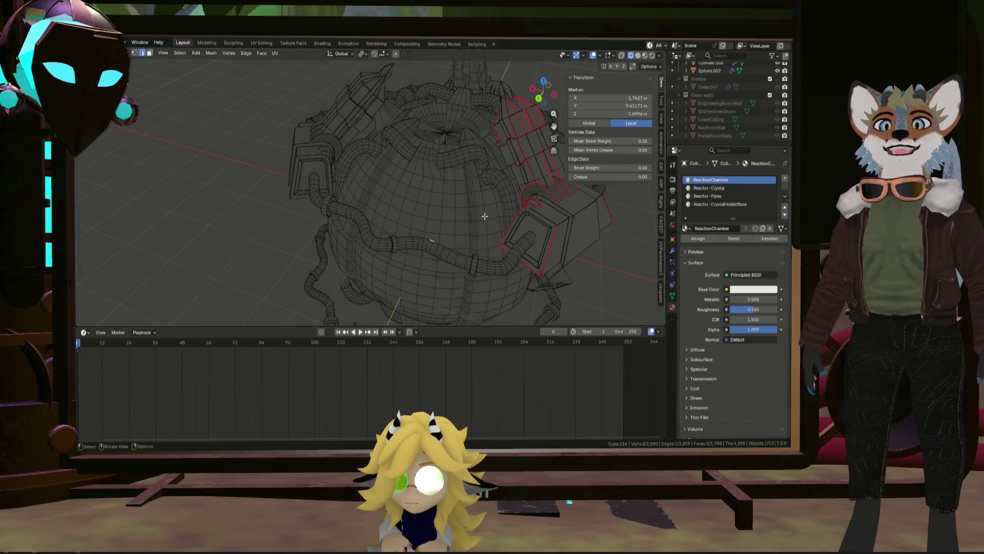
{"action": "key", "text": "Tab"}
{"action": "mouse_move", "coordinate": [458, 199]}
{"action": "middle_mouse_down"}
{"action": "mouse_move", "coordinate": [417, 192]}
{"action": "mouse_move", "coordinate": [481, 160]}
{"action": "middle_mouse_up"}
On the pipe curve, add a slot and fill it with the existing Reactor-Pipes material
{"action": "left_click", "coordinate": [481, 160]}
{"action": "key", "text": "Tab"}
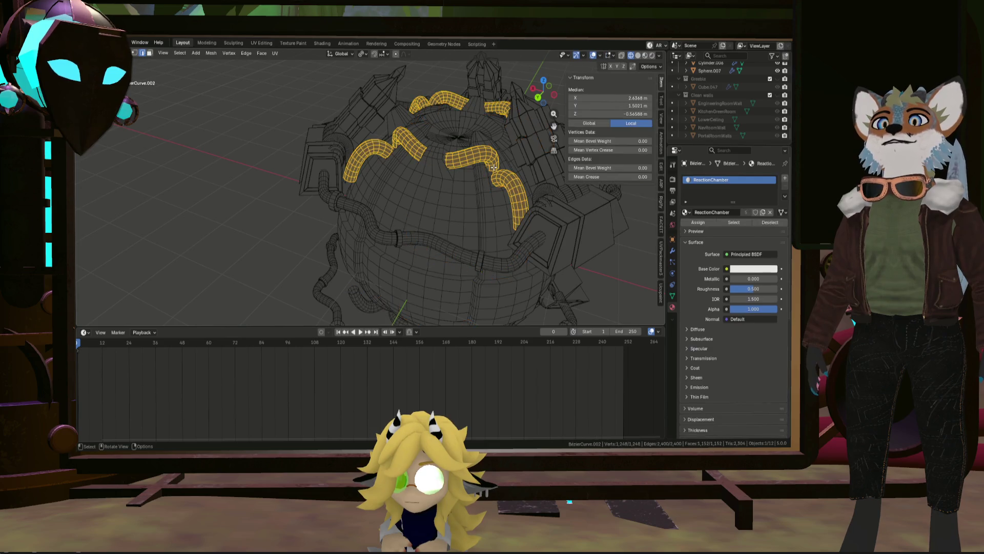
{"action": "left_click", "coordinate": [785, 178]}
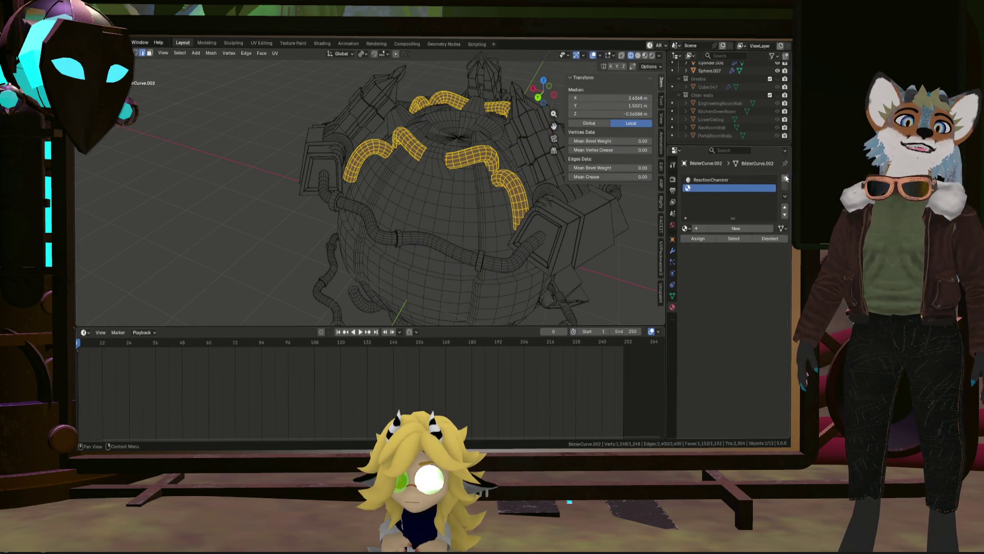
{"action": "left_click", "coordinate": [686, 229]}
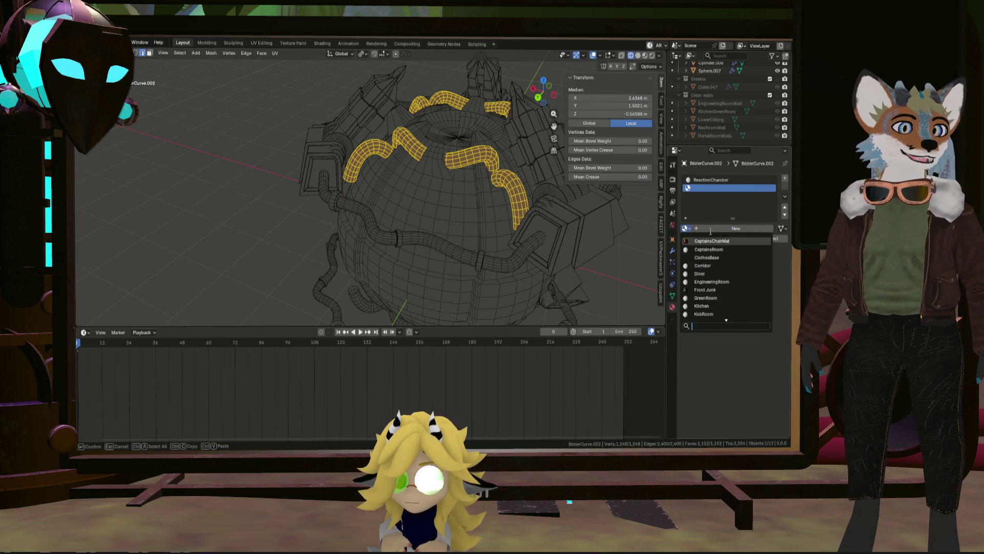
{"action": "type", "text": "o"}
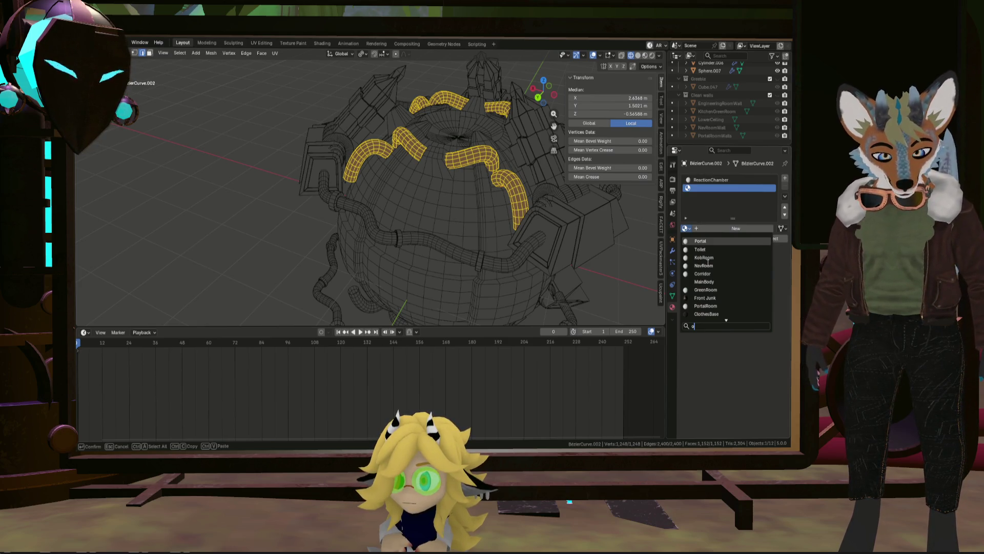
{"action": "key", "text": "BackSpace"}
{"action": "type", "text": "pip"}
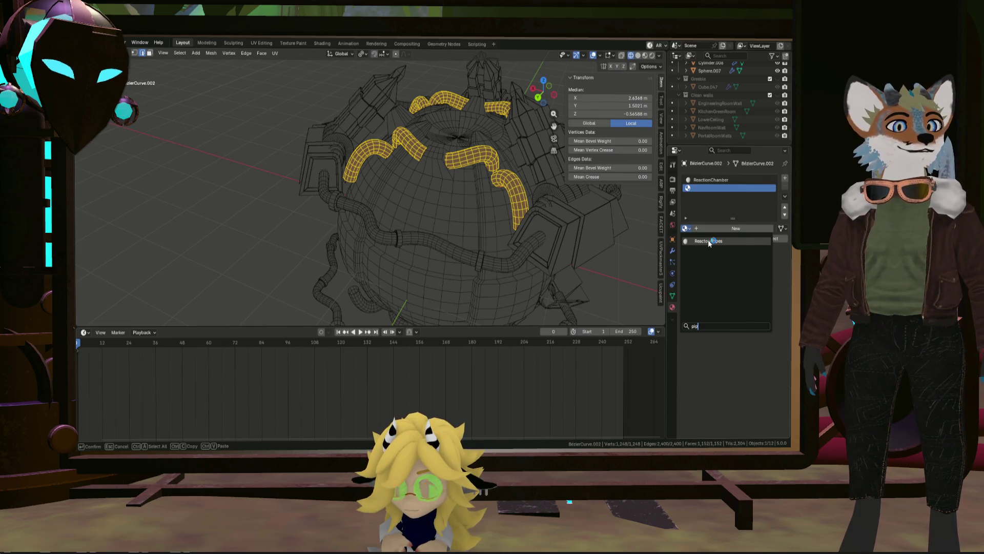
{"action": "left_click", "coordinate": [708, 241]}
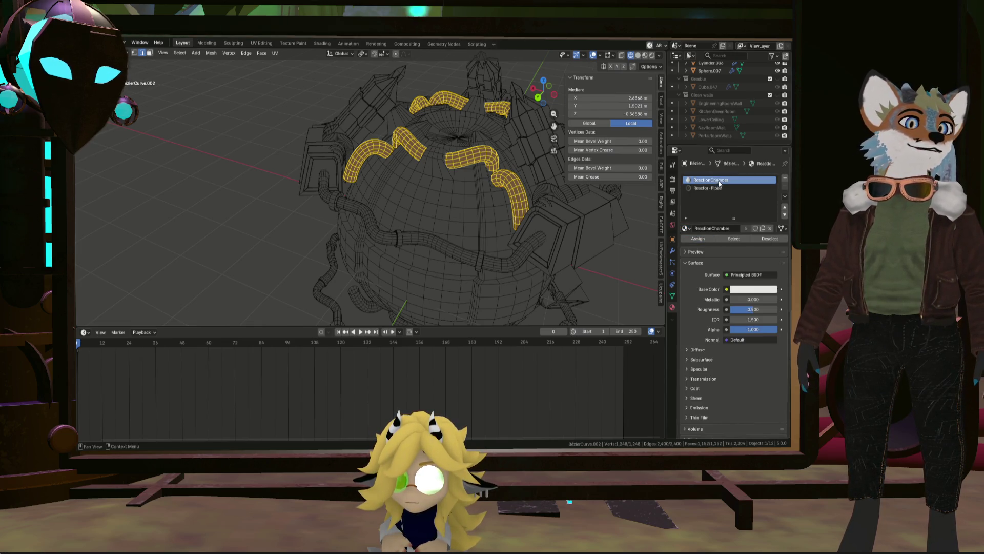
Move the ReactionChamber slot below Reactor-Pipes and return to Object Mode
{"action": "left_click", "coordinate": [754, 181]}
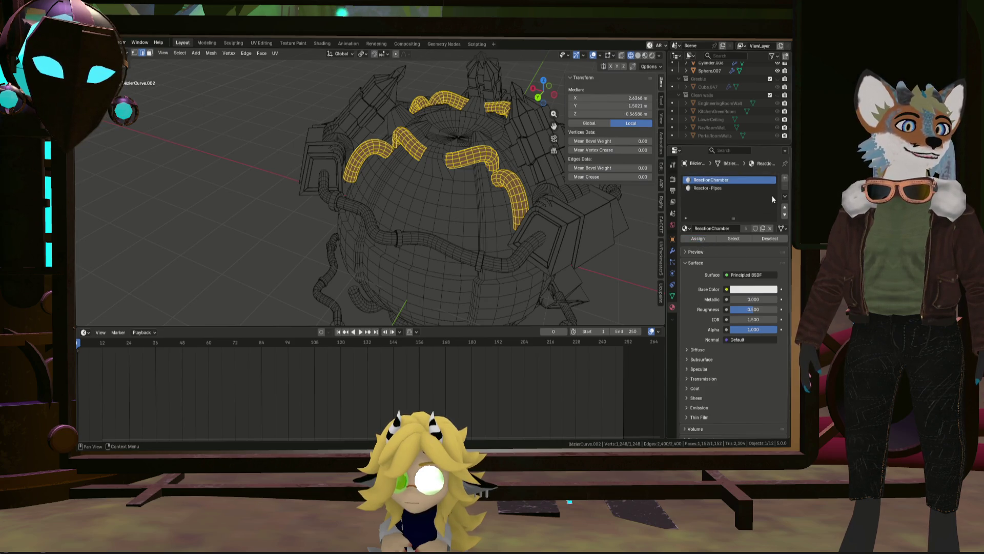
{"action": "left_click", "coordinate": [785, 213]}
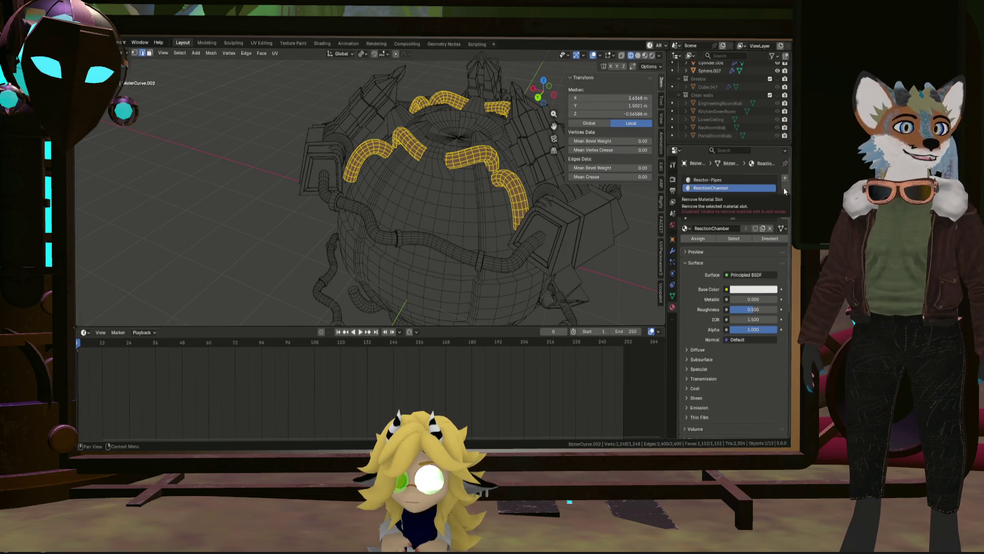
{"action": "key", "text": "Tab"}
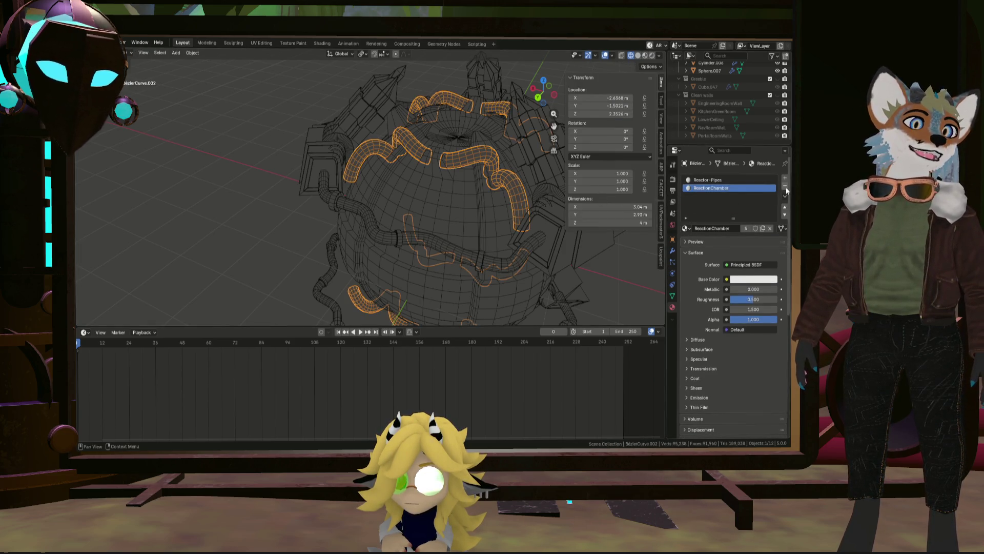
Remove the ReactionChamber slot from the pipe curve so only Reactor-Pipes remains
{"action": "left_click", "coordinate": [785, 185]}
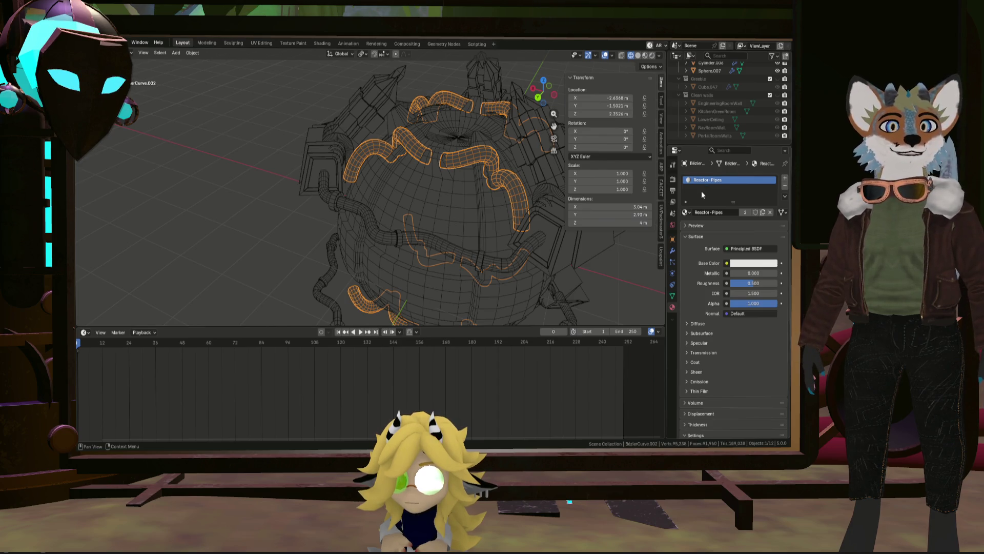
{"action": "key", "text": "Tab"}
{"action": "mouse_move", "coordinate": [510, 179]}
{"action": "middle_mouse_down"}
{"action": "mouse_move", "coordinate": [471, 171]}
{"action": "mouse_move", "coordinate": [483, 155]}
{"action": "middle_mouse_up"}
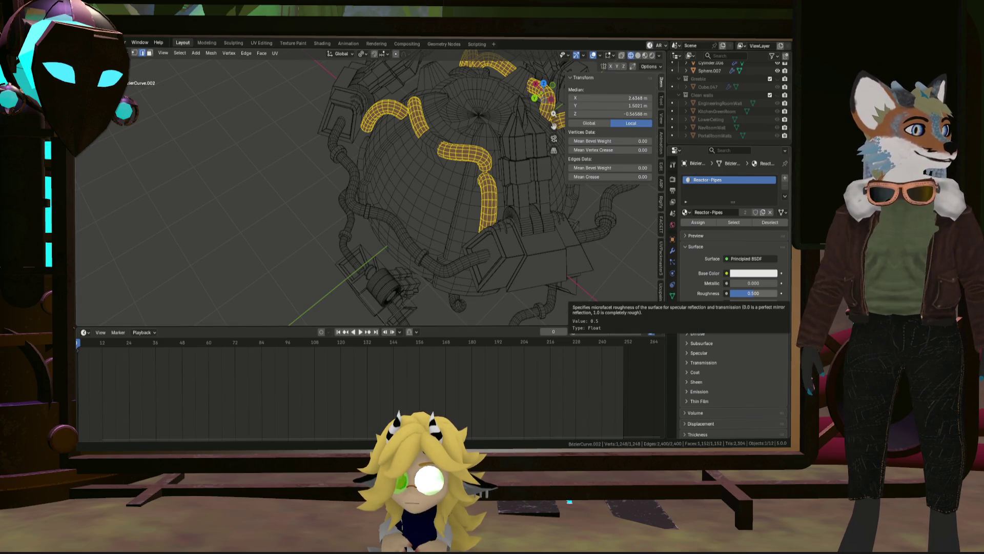
{"action": "mouse_move", "coordinate": [462, 231]}
{"action": "middle_mouse_down"}
{"action": "mouse_move", "coordinate": [531, 250]}
{"action": "mouse_move", "coordinate": [468, 242]}
{"action": "middle_mouse_up"}
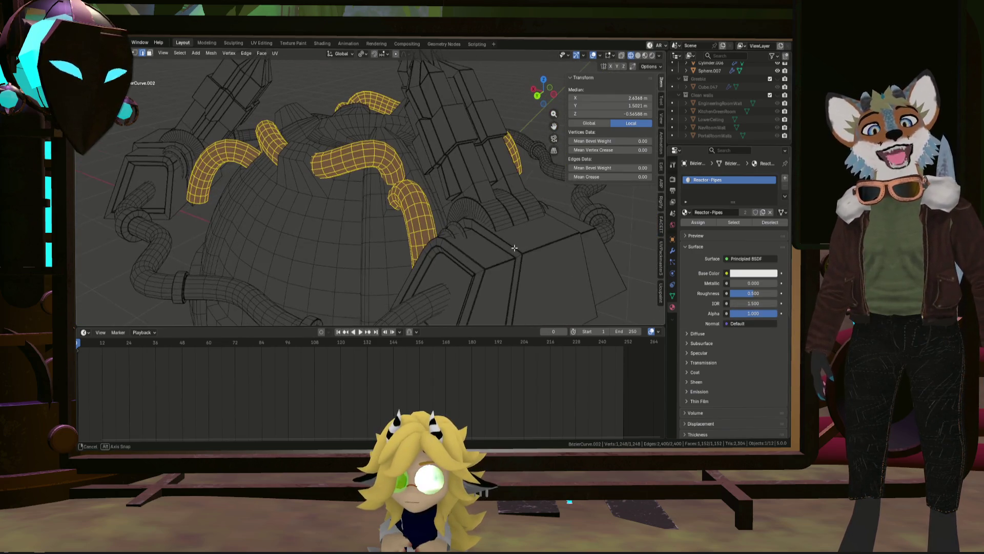
{"action": "scroll", "coordinate": [468, 242], "scroll_direction": "up", "scroll_amount": 3}
{"action": "scroll", "coordinate": [468, 242], "scroll_direction": "down", "scroll_amount": 5}
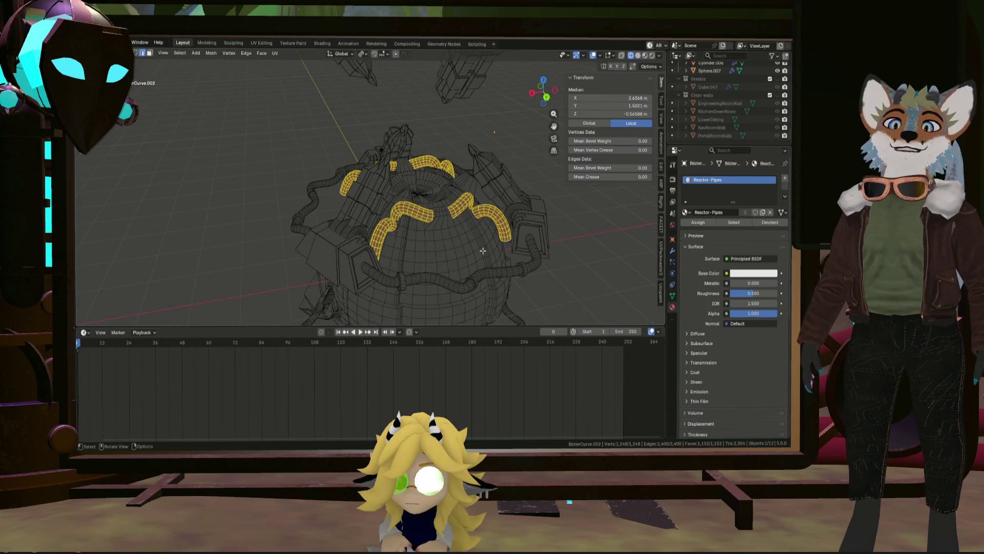
{"action": "mouse_move", "coordinate": [467, 242]}
{"action": "middle_mouse_down"}
{"action": "mouse_move", "coordinate": [486, 246]}
{"action": "mouse_move", "coordinate": [467, 222]}
{"action": "middle_mouse_up"}
{"action": "scroll", "coordinate": [487, 244], "scroll_direction": "up", "scroll_amount": 3}
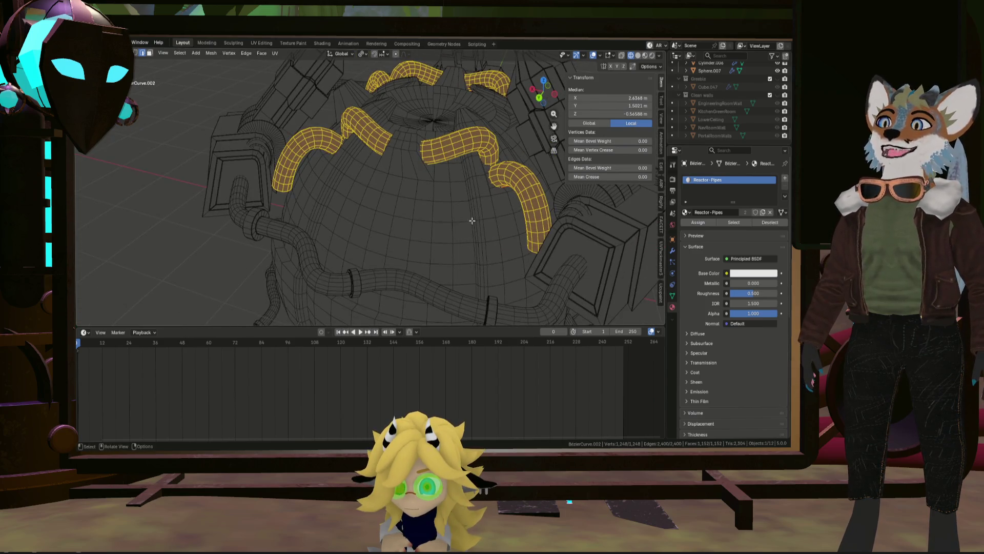
Switch to the reactor sphere and enter Edit Mode on its mesh
{"action": "key", "text": "Tab"}
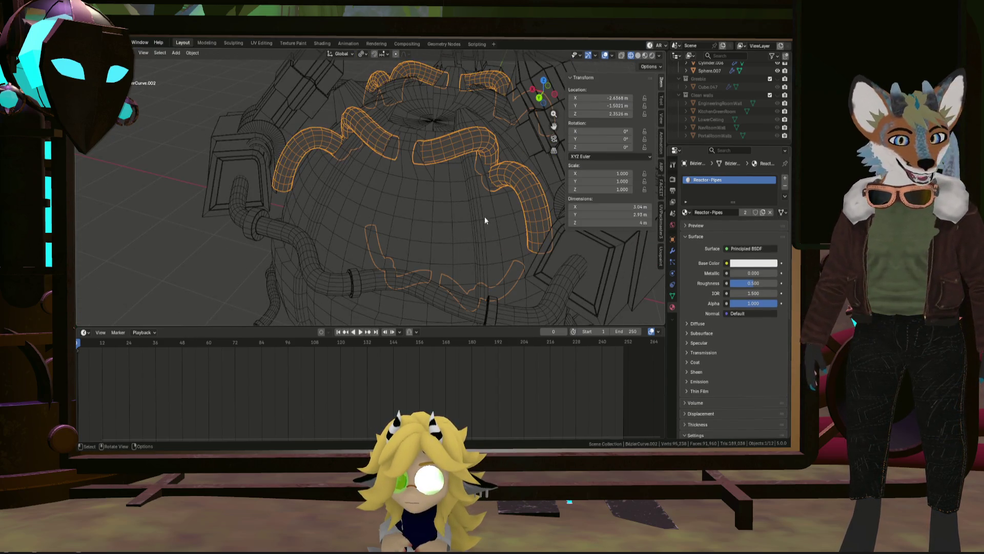
{"action": "left_click", "coordinate": [470, 213]}
{"action": "key", "text": "Tab"}
{"action": "middle_click_drag", "start_coordinate": [470, 213], "coordinate": [490, 252]}
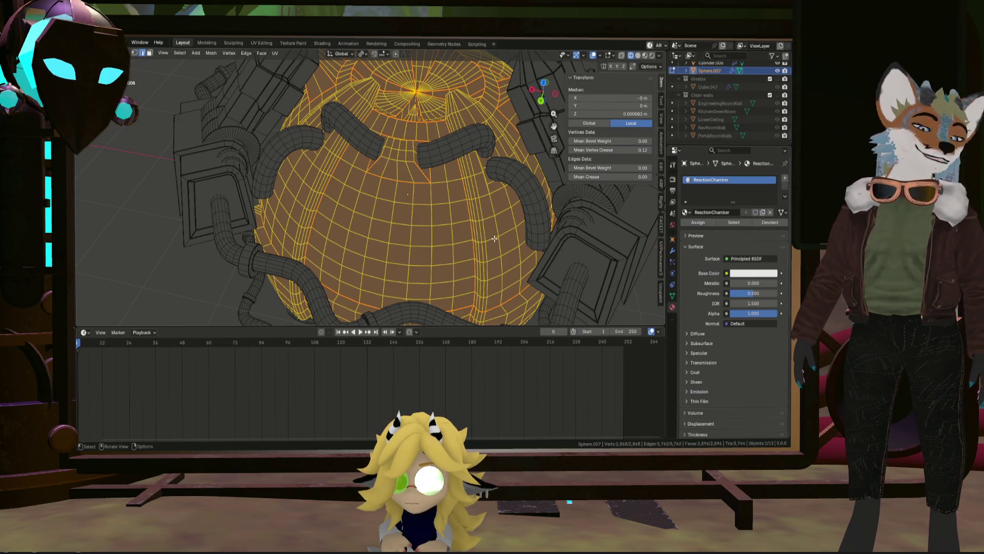
{"action": "scroll", "coordinate": [469, 215], "scroll_direction": "up", "scroll_amount": 3}
{"action": "scroll", "coordinate": [471, 214], "scroll_direction": "up", "scroll_amount": 3}
Switch to face select mode and pick a band of faces on the reactor sphere
{"action": "middle_click_drag", "start_coordinate": [469, 215], "coordinate": [412, 204]}
{"action": "left_click", "coordinate": [412, 212]}
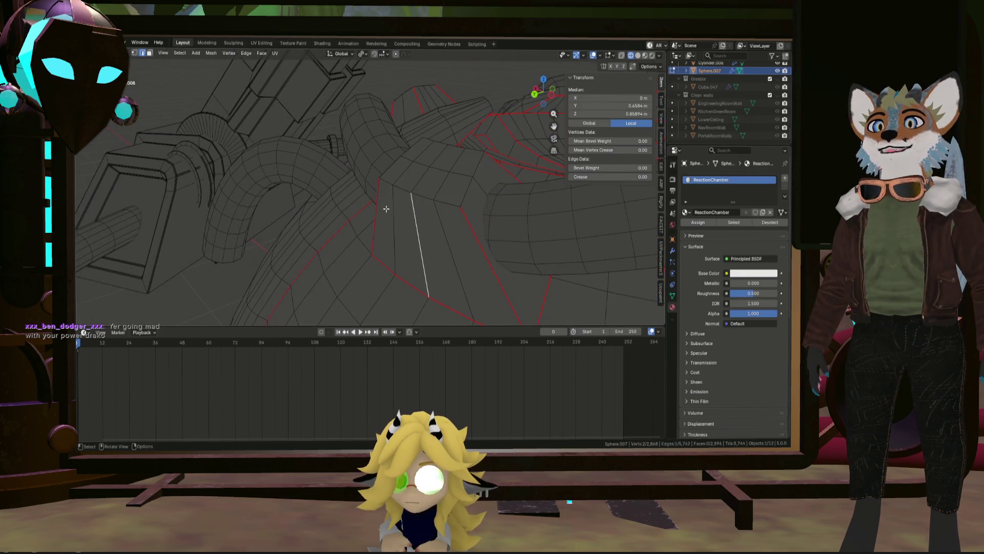
{"action": "left_click", "coordinate": [152, 54]}
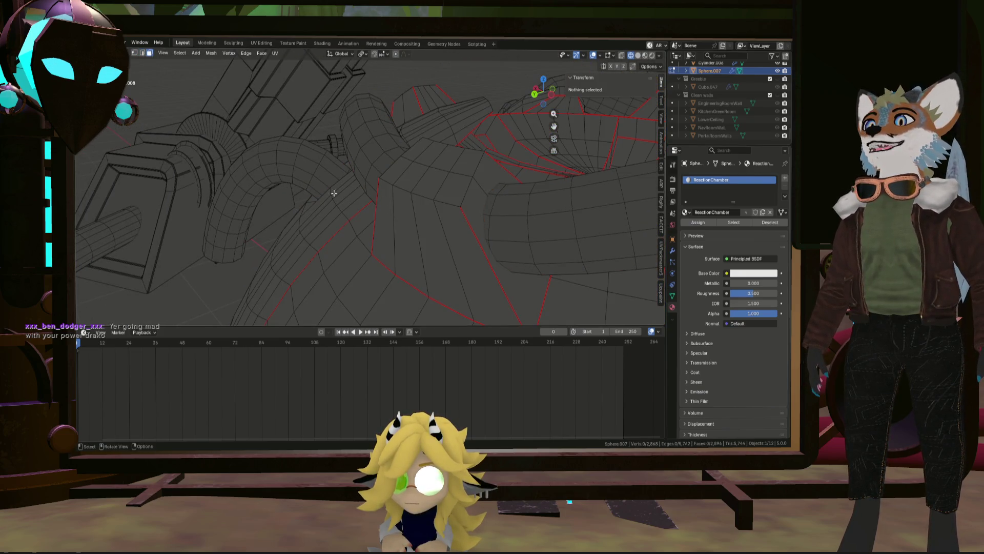
{"action": "left_click", "coordinate": [381, 210], "text": "alt"}
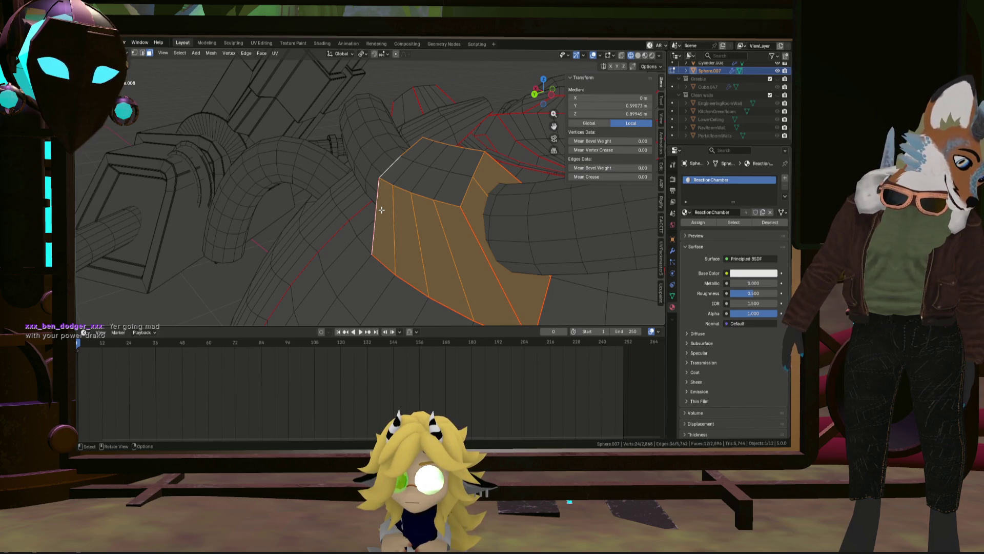
{"action": "scroll", "coordinate": [382, 209], "scroll_direction": "down", "scroll_amount": 5}
{"action": "mouse_move", "coordinate": [382, 209]}
{"action": "middle_mouse_down"}
{"action": "mouse_move", "coordinate": [428, 225]}
{"action": "mouse_move", "coordinate": [395, 219]}
{"action": "middle_mouse_up"}
{"action": "scroll", "coordinate": [395, 219], "scroll_direction": "down", "scroll_amount": 3}
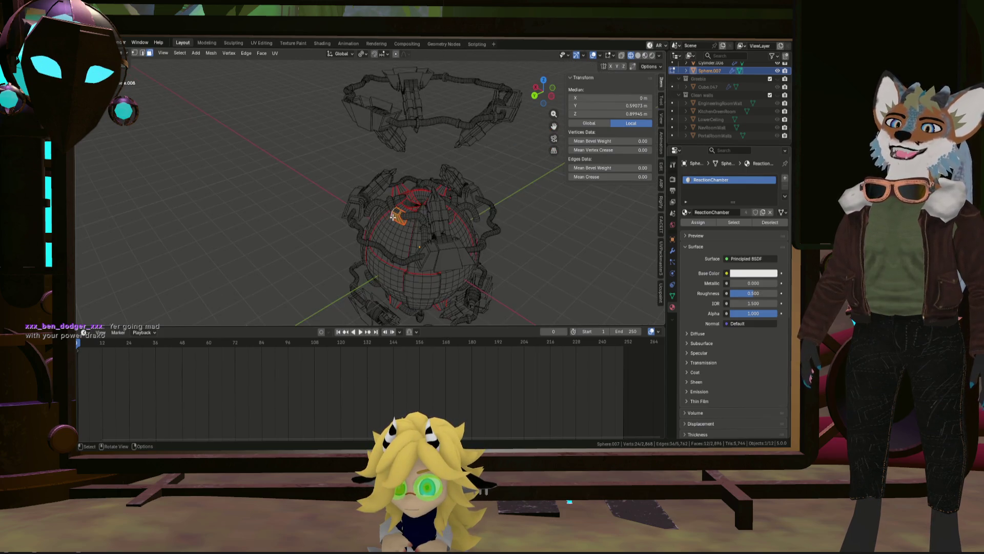
{"action": "scroll", "coordinate": [395, 220], "scroll_direction": "up", "scroll_amount": 2}
{"action": "scroll", "coordinate": [404, 253], "scroll_direction": "up", "scroll_amount": 3}
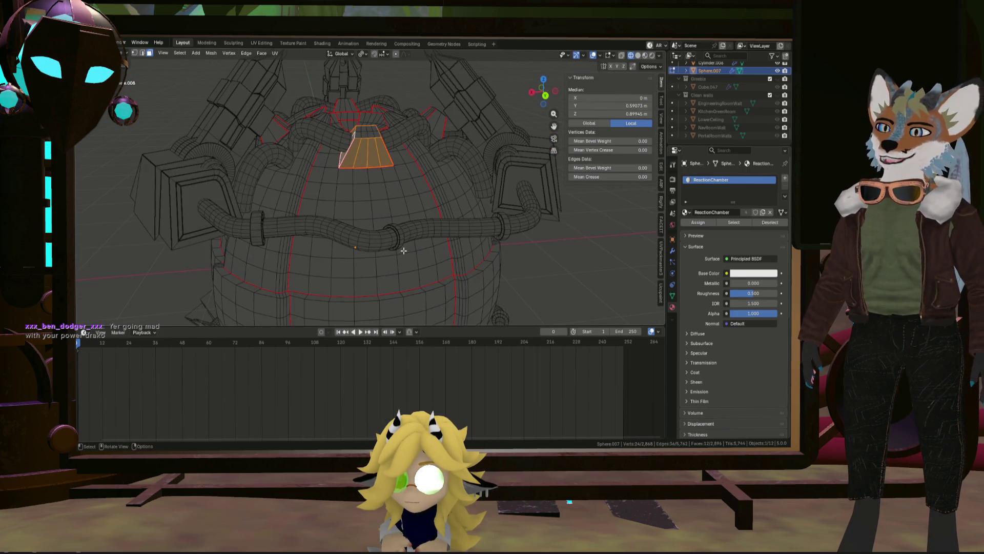
{"action": "scroll", "coordinate": [455, 259], "scroll_direction": "down", "scroll_amount": 5}
{"action": "middle_click_drag", "start_coordinate": [454, 259], "coordinate": [390, 193]}
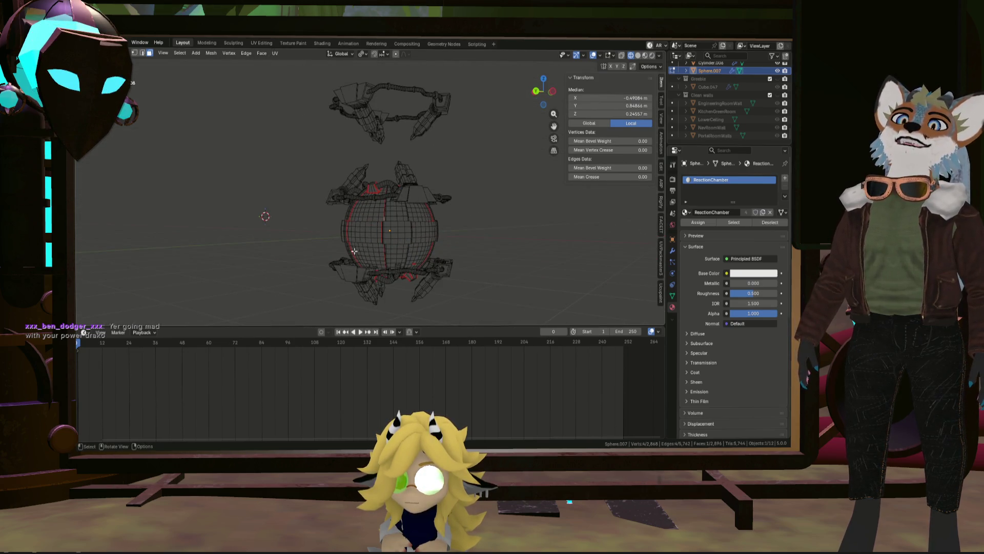
{"action": "scroll", "coordinate": [374, 223], "scroll_direction": "up", "scroll_amount": 3}
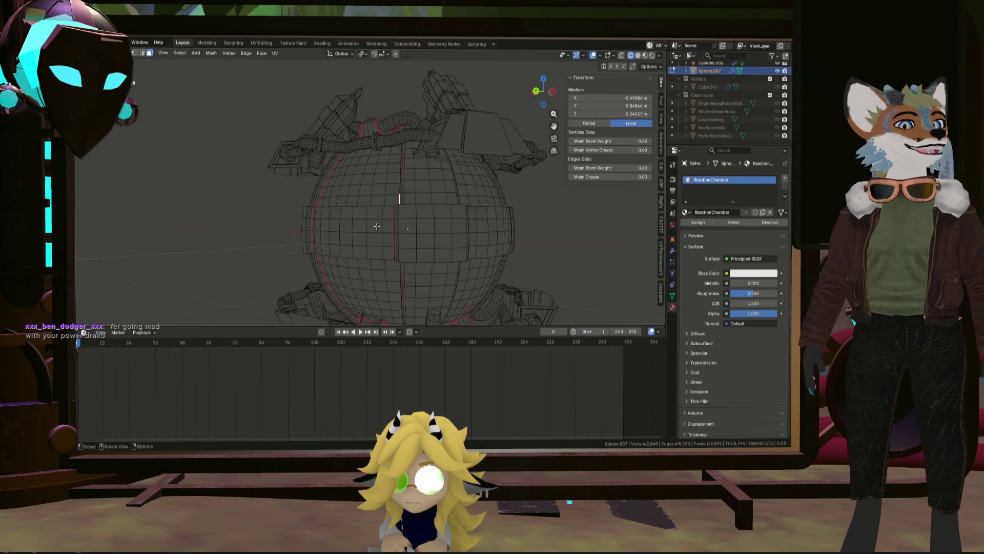
{"action": "scroll", "coordinate": [390, 209], "scroll_direction": "up", "scroll_amount": 3}
Select the seam-bounded patch of linked faces (L), then every ReactionChamber-material face
{"action": "left_click", "coordinate": [403, 189]}
{"action": "key", "text": "l"}
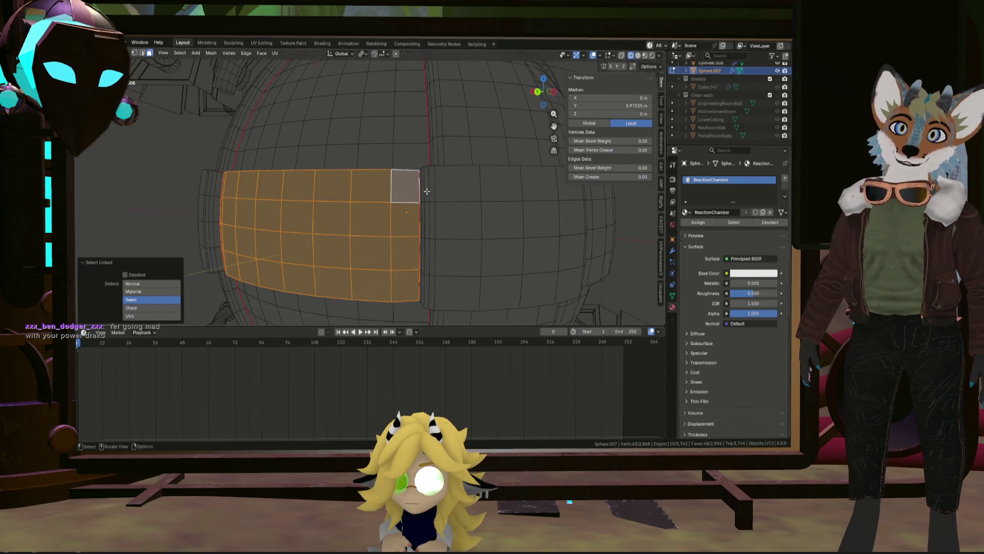
{"action": "scroll", "coordinate": [582, 204], "scroll_direction": "down", "scroll_amount": 4}
{"action": "left_click", "coordinate": [731, 224]}
{"action": "mouse_move", "coordinate": [462, 231]}
{"action": "middle_mouse_down"}
{"action": "mouse_move", "coordinate": [506, 142]}
{"action": "mouse_move", "coordinate": [485, 242]}
{"action": "mouse_move", "coordinate": [374, 252]}
{"action": "middle_mouse_up"}
{"action": "scroll", "coordinate": [484, 242], "scroll_direction": "up", "scroll_amount": 5}
{"action": "scroll", "coordinate": [485, 242], "scroll_direction": "down", "scroll_amount": 1}
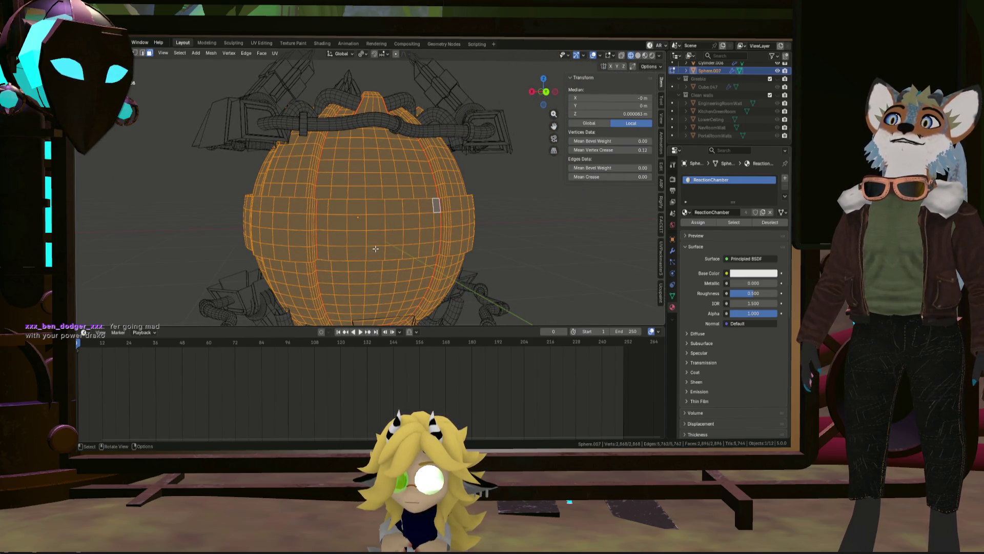
{"action": "scroll", "coordinate": [404, 223], "scroll_direction": "down", "scroll_amount": 5}
{"action": "mouse_move", "coordinate": [404, 223]}
{"action": "middle_mouse_down"}
{"action": "mouse_move", "coordinate": [308, 209]}
{"action": "mouse_move", "coordinate": [461, 228]}
{"action": "middle_mouse_up"}
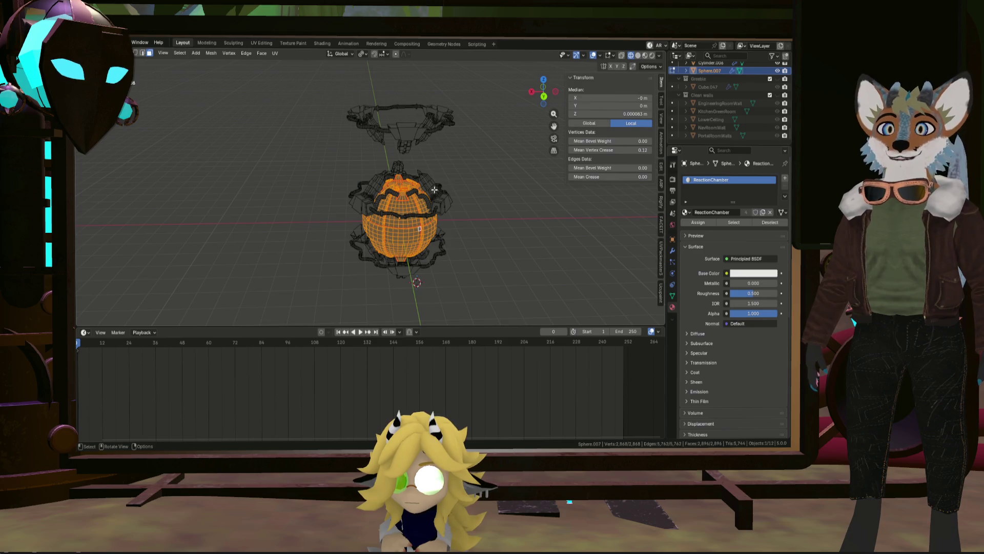
{"action": "middle_click_drag", "start_coordinate": [413, 201], "coordinate": [461, 177]}
{"action": "scroll", "coordinate": [493, 160], "scroll_direction": "up", "scroll_amount": 4}
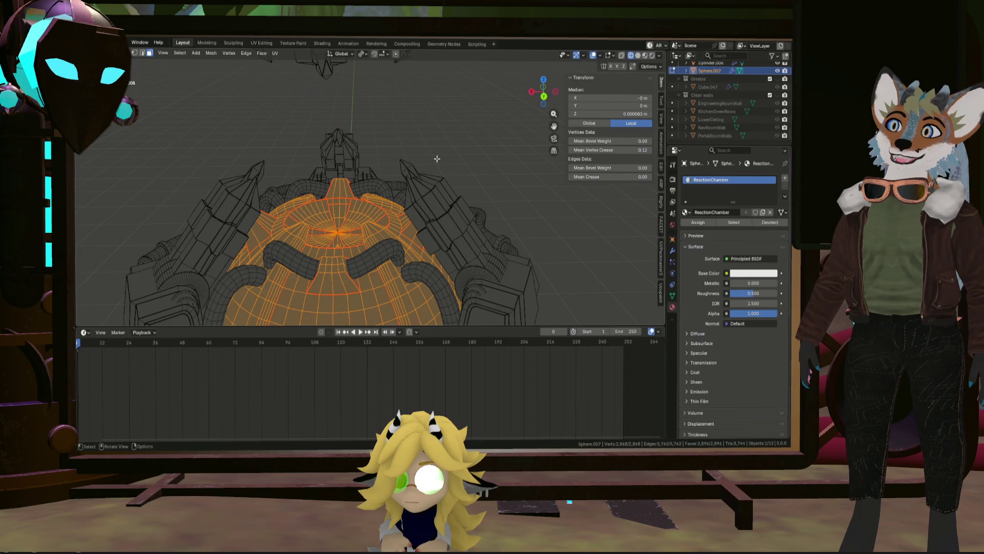
Deselect all of the sphere's faces
{"action": "key", "text": "alt+a"}
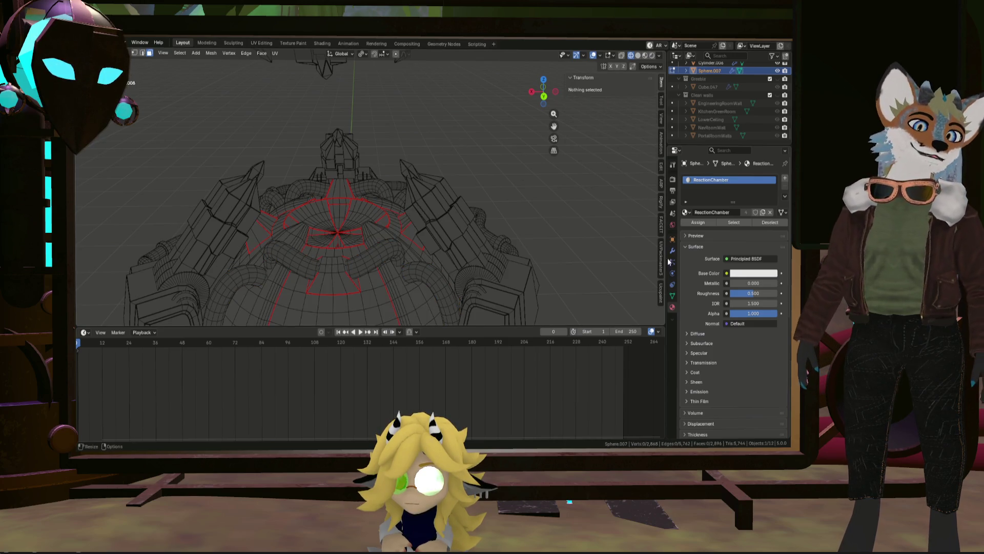
{"action": "left_click", "coordinate": [673, 251]}
{"action": "scroll", "coordinate": [538, 191], "scroll_direction": "down", "scroll_amount": 3}
Orbit to a higher view of the whole reactor with the 30° Smooth by Angle modifier shown
{"action": "middle_click_drag", "start_coordinate": [538, 192], "coordinate": [509, 197]}
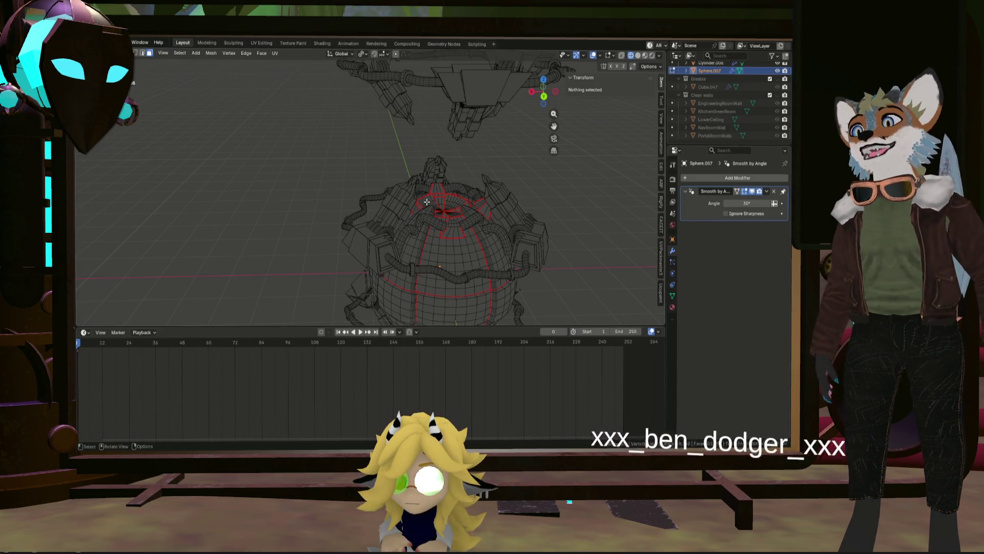
{"action": "scroll", "coordinate": [431, 207], "scroll_direction": "down", "scroll_amount": 4}
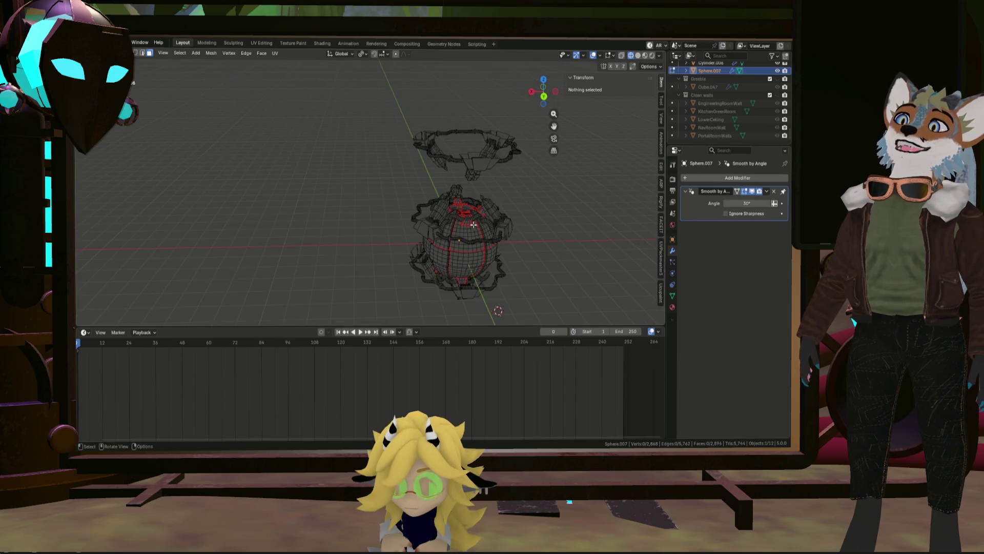
{"action": "scroll", "coordinate": [463, 229], "scroll_direction": "up", "scroll_amount": 5}
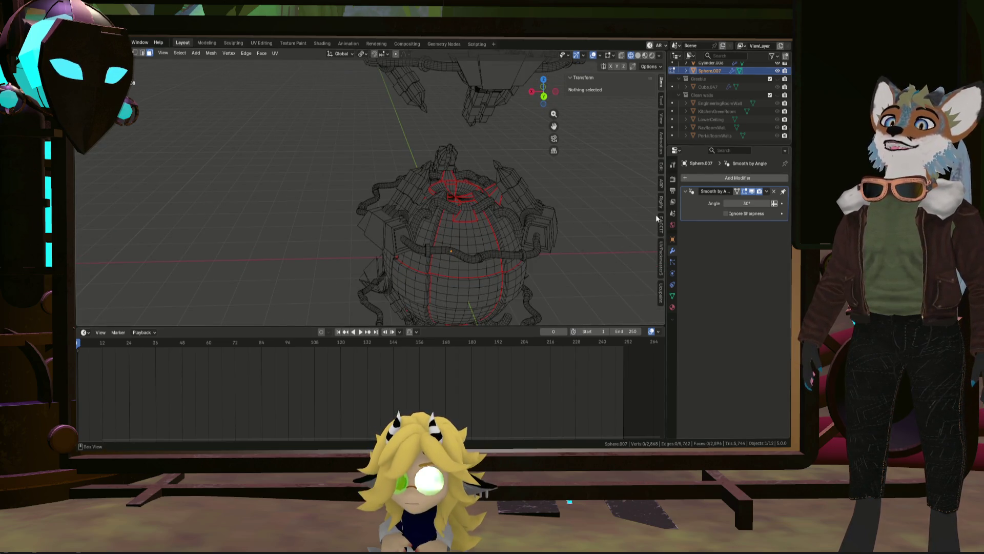
{"action": "mouse_move", "coordinate": [463, 229]}
{"action": "middle_mouse_down"}
{"action": "mouse_move", "coordinate": [492, 236]}
{"action": "mouse_move", "coordinate": [465, 219]}
{"action": "middle_mouse_up"}
{"action": "scroll", "coordinate": [492, 235], "scroll_direction": "up", "scroll_amount": 2}
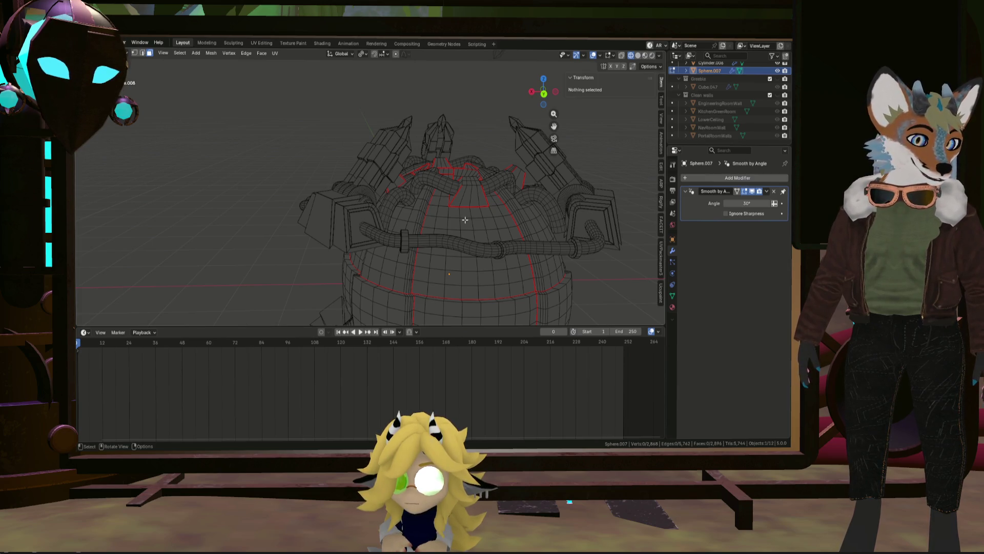
{"action": "middle_click_drag", "start_coordinate": [464, 220], "coordinate": [460, 232]}
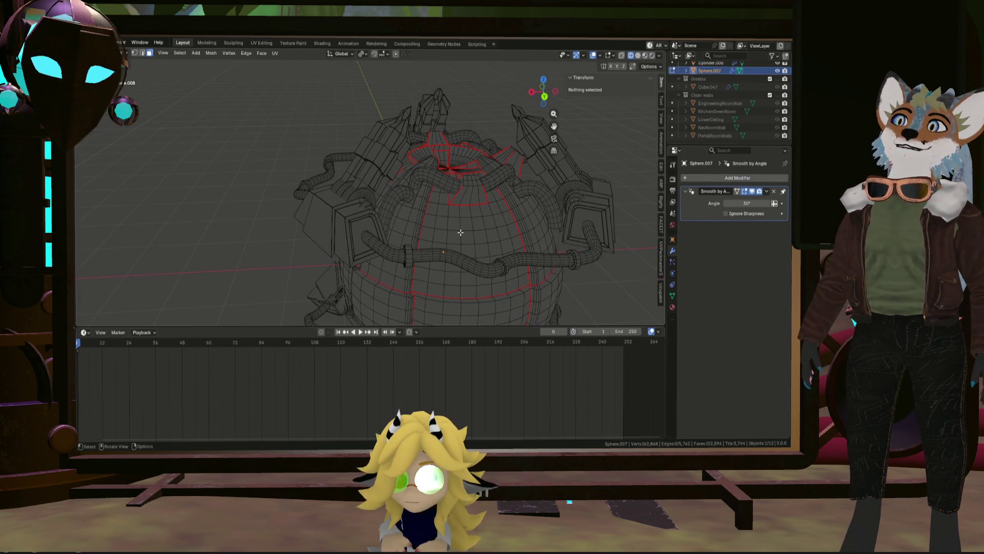
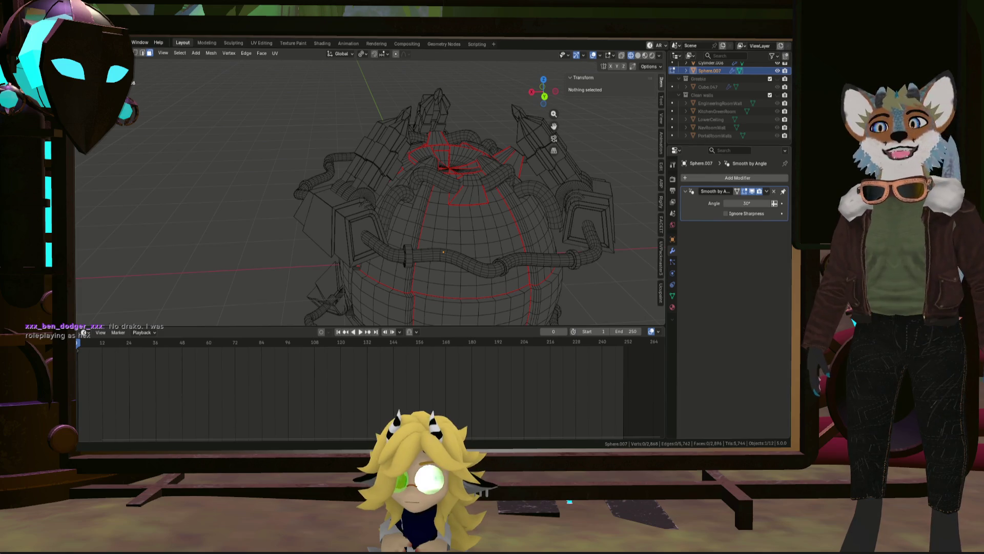
Orbit around the reactor dome from several angles to inspect the sphere mesh and its tower
{"action": "mouse_move", "coordinate": [538, 211]}
{"action": "middle_mouse_down"}
{"action": "mouse_move", "coordinate": [568, 212]}
{"action": "mouse_move", "coordinate": [448, 163]}
{"action": "mouse_move", "coordinate": [563, 201]}
{"action": "middle_mouse_up"}
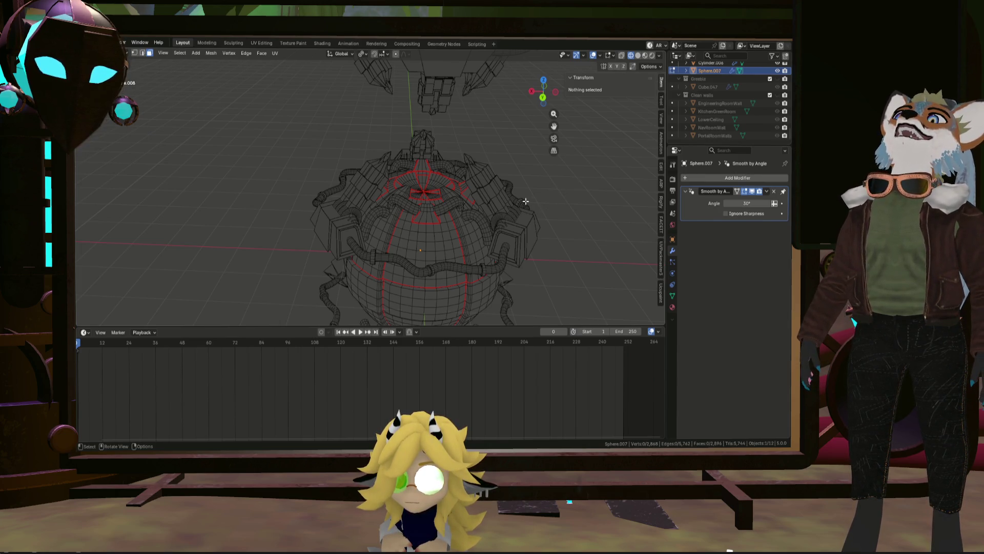
{"action": "right_click", "coordinate": [494, 233]}
{"action": "key", "text": "Escape"}
{"action": "scroll", "coordinate": [485, 231], "scroll_direction": "up", "scroll_amount": 5}
{"action": "mouse_move", "coordinate": [485, 231]}
{"action": "middle_mouse_down"}
{"action": "mouse_move", "coordinate": [427, 224]}
{"action": "mouse_move", "coordinate": [462, 232]}
{"action": "mouse_move", "coordinate": [650, 223]}
{"action": "middle_mouse_up"}
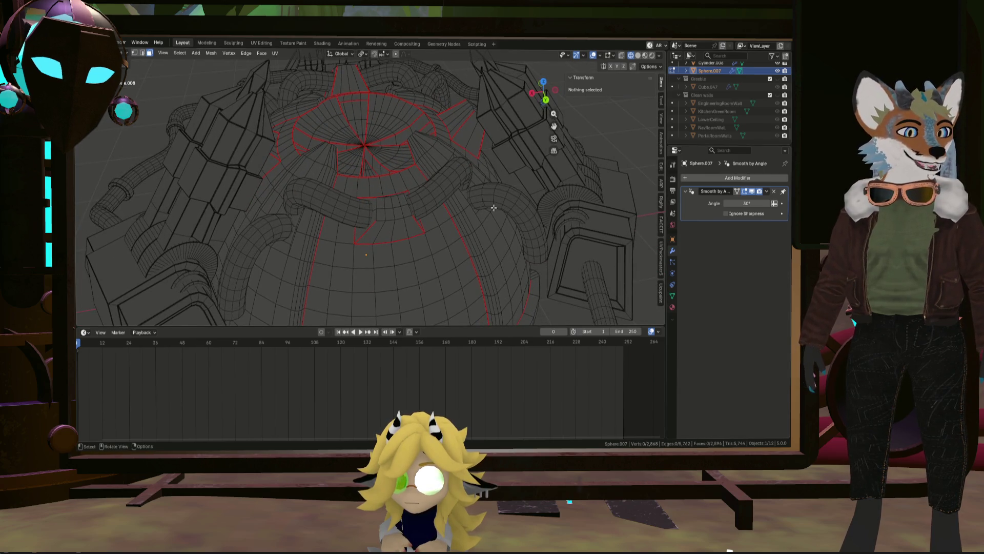
{"action": "mouse_move", "coordinate": [486, 208]}
{"action": "middle_mouse_down"}
{"action": "mouse_move", "coordinate": [408, 220]}
{"action": "mouse_move", "coordinate": [433, 205]}
{"action": "mouse_move", "coordinate": [484, 219]}
{"action": "mouse_move", "coordinate": [378, 208]}
{"action": "mouse_move", "coordinate": [439, 193]}
{"action": "mouse_move", "coordinate": [510, 225]}
{"action": "middle_mouse_up"}
{"action": "mouse_move", "coordinate": [402, 208]}
{"action": "middle_mouse_down"}
{"action": "mouse_move", "coordinate": [391, 213]}
{"action": "mouse_move", "coordinate": [424, 220]}
{"action": "middle_mouse_up"}
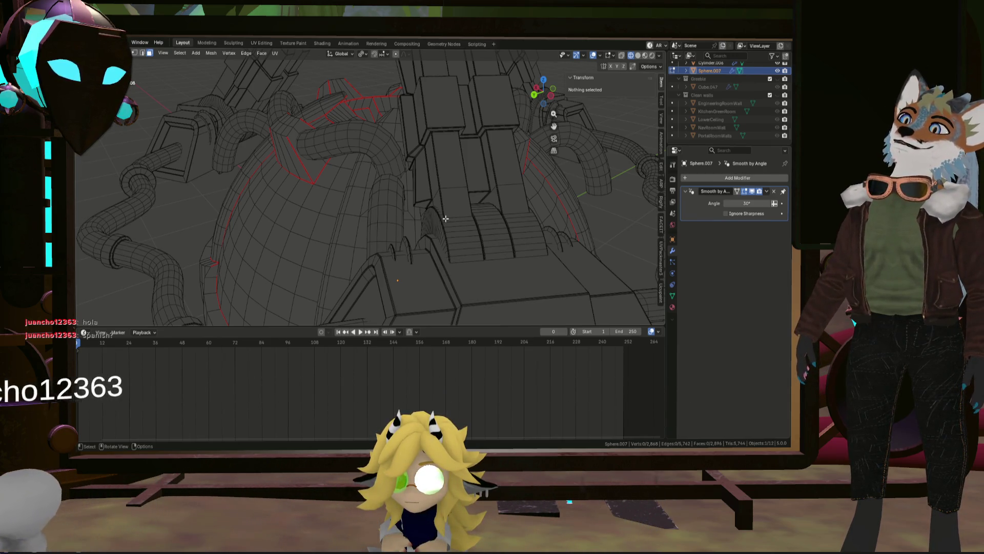
{"action": "mouse_move", "coordinate": [380, 210]}
{"action": "middle_mouse_down"}
{"action": "mouse_move", "coordinate": [387, 224]}
{"action": "mouse_move", "coordinate": [467, 206]}
{"action": "middle_mouse_up"}
{"action": "scroll", "coordinate": [387, 224], "scroll_direction": "down", "scroll_amount": 3}
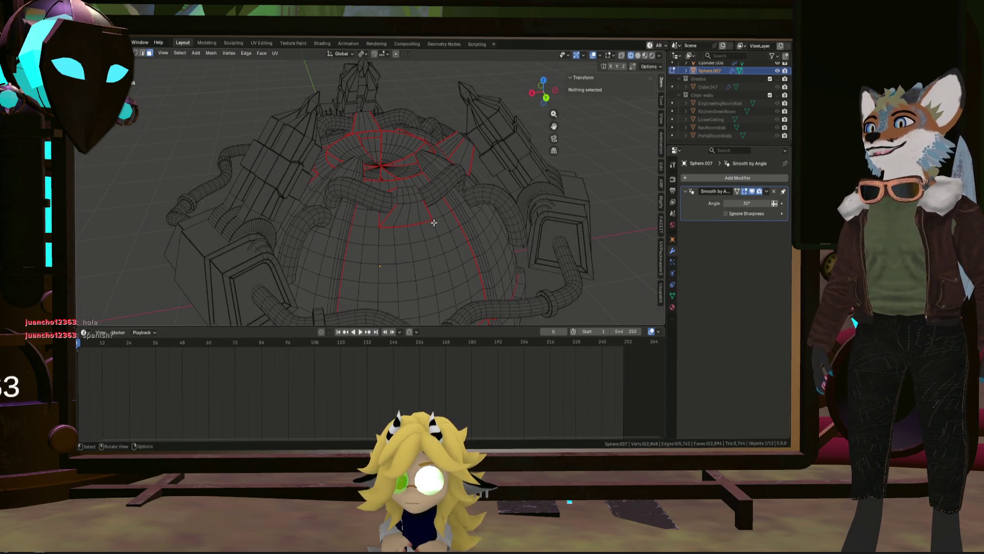
{"action": "scroll", "coordinate": [436, 222], "scroll_direction": "up", "scroll_amount": 2}
{"action": "scroll", "coordinate": [438, 221], "scroll_direction": "up", "scroll_amount": 3}
{"action": "scroll", "coordinate": [444, 219], "scroll_direction": "up", "scroll_amount": 2}
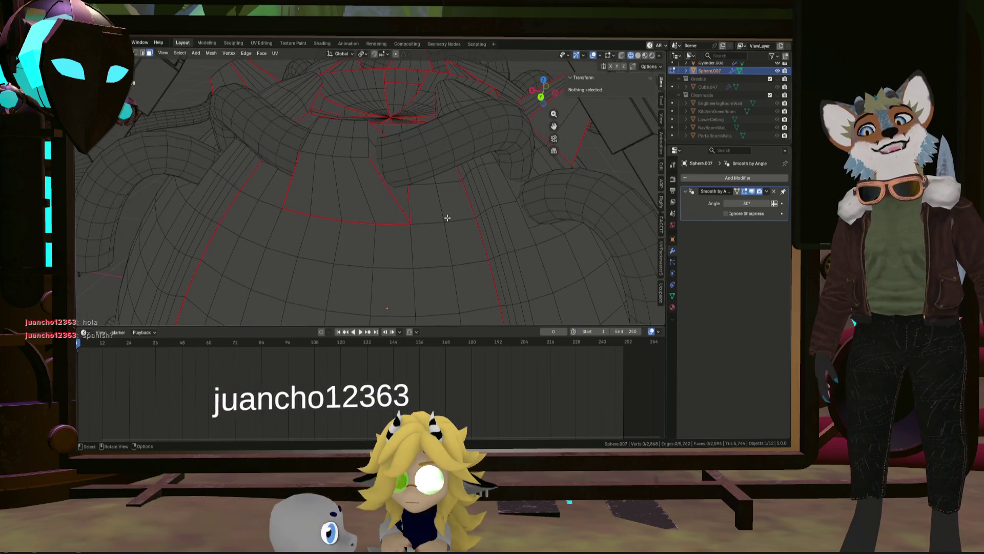
{"action": "scroll", "coordinate": [443, 219], "scroll_direction": "down", "scroll_amount": 3}
{"action": "scroll", "coordinate": [423, 220], "scroll_direction": "down", "scroll_amount": 2}
{"action": "mouse_move", "coordinate": [411, 221]}
{"action": "middle_mouse_down"}
{"action": "mouse_move", "coordinate": [399, 231]}
{"action": "mouse_move", "coordinate": [424, 227]}
{"action": "middle_mouse_up"}
{"action": "scroll", "coordinate": [424, 226], "scroll_direction": "up", "scroll_amount": 2}
{"action": "scroll", "coordinate": [432, 216], "scroll_direction": "up", "scroll_amount": 2}
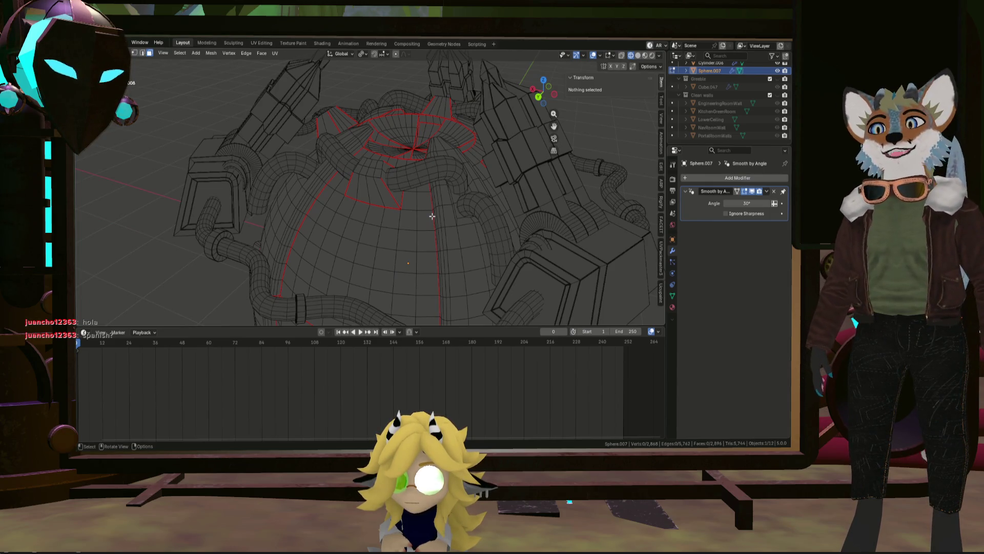
{"action": "middle_click_drag", "start_coordinate": [432, 216], "coordinate": [449, 213]}
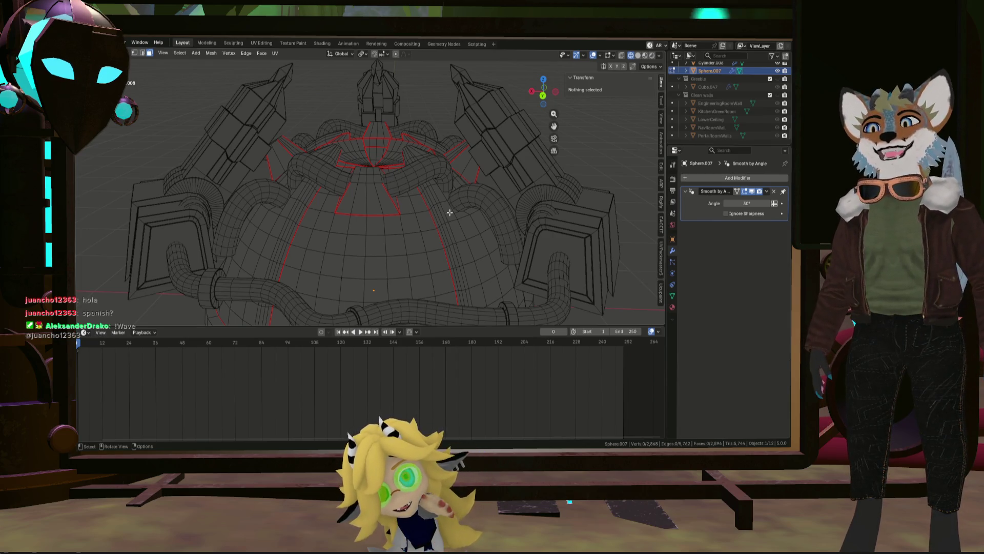
{"action": "middle_click_drag", "start_coordinate": [449, 213], "coordinate": [398, 202]}
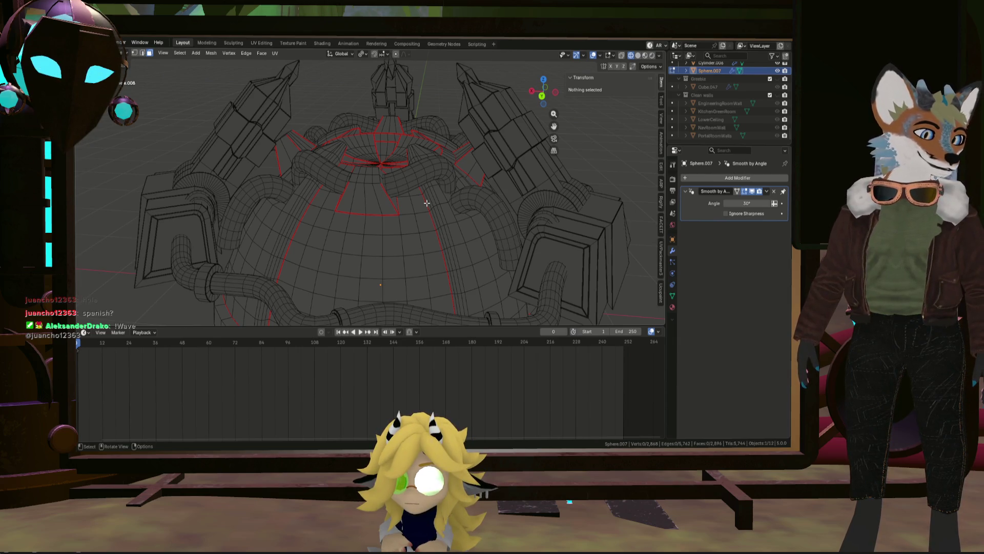
{"action": "mouse_move", "coordinate": [449, 208]}
{"action": "middle_mouse_down"}
{"action": "mouse_move", "coordinate": [466, 237]}
{"action": "mouse_move", "coordinate": [441, 189]}
{"action": "mouse_move", "coordinate": [412, 221]}
{"action": "middle_mouse_up"}
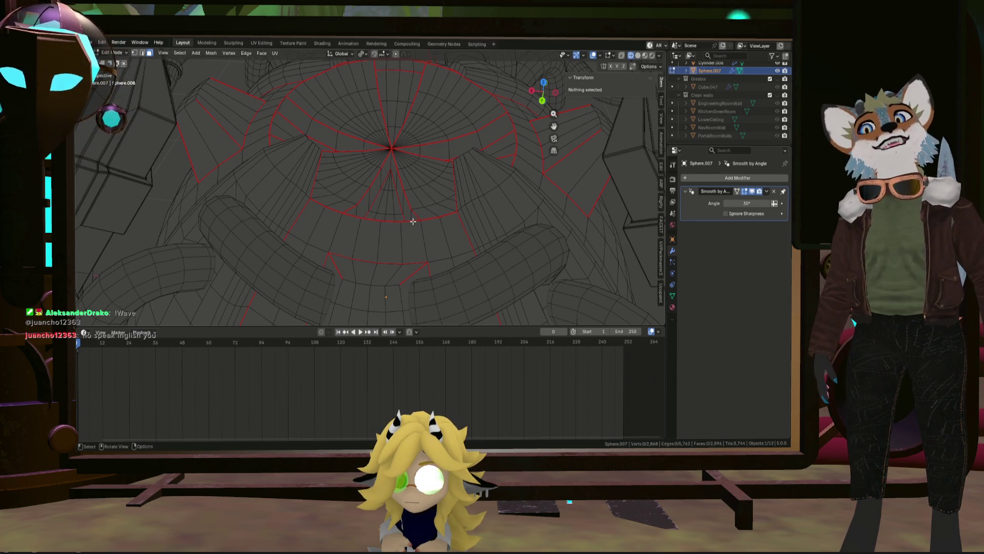
{"action": "scroll", "coordinate": [413, 221], "scroll_direction": "down", "scroll_amount": 3}
{"action": "scroll", "coordinate": [410, 222], "scroll_direction": "down", "scroll_amount": 3}
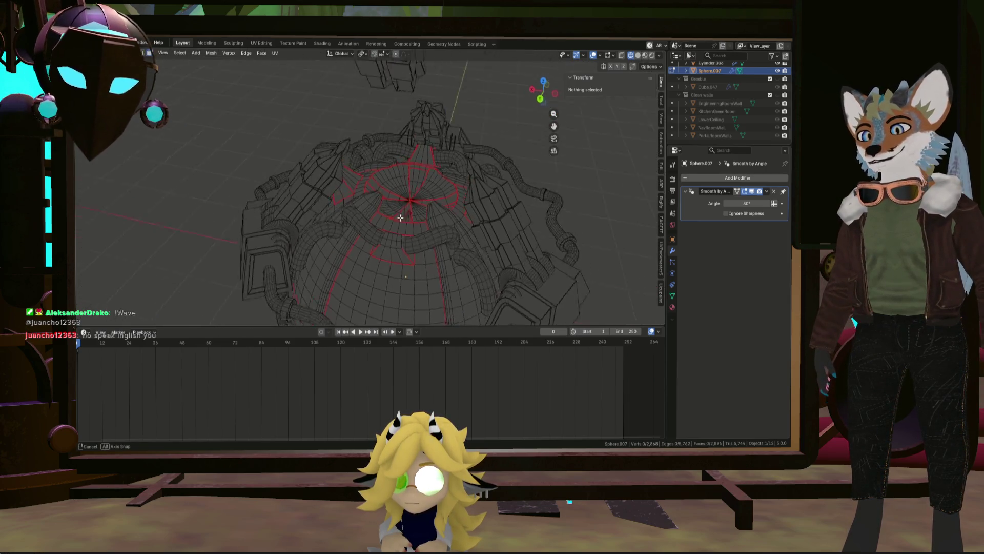
{"action": "scroll", "coordinate": [431, 239], "scroll_direction": "down", "scroll_amount": 3}
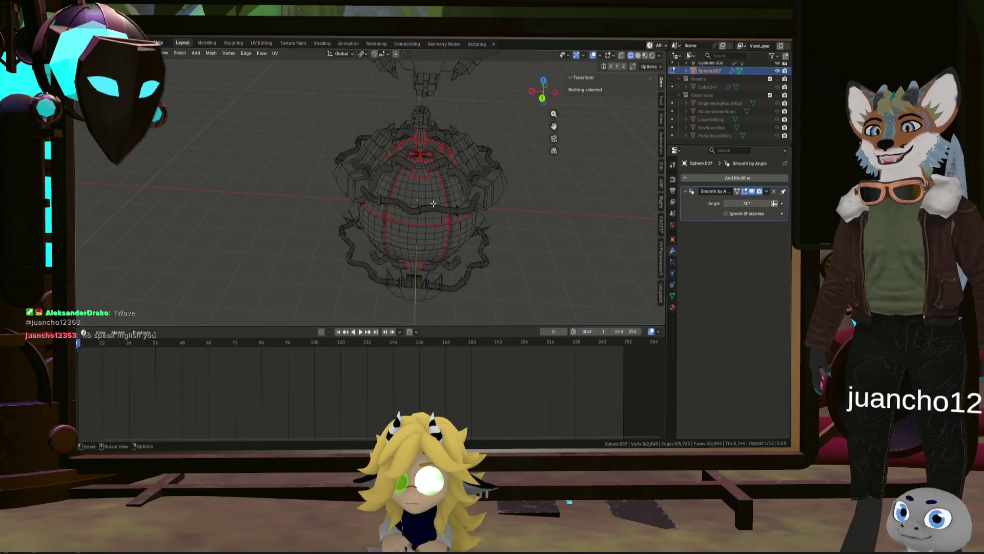
{"action": "scroll", "coordinate": [439, 251], "scroll_direction": "up", "scroll_amount": 5}
Select a face's seam-bounded island on the sphere, deselect all, and return to Object Mode
{"action": "left_click", "coordinate": [426, 185]}
{"action": "key", "text": "ctrl+l"}
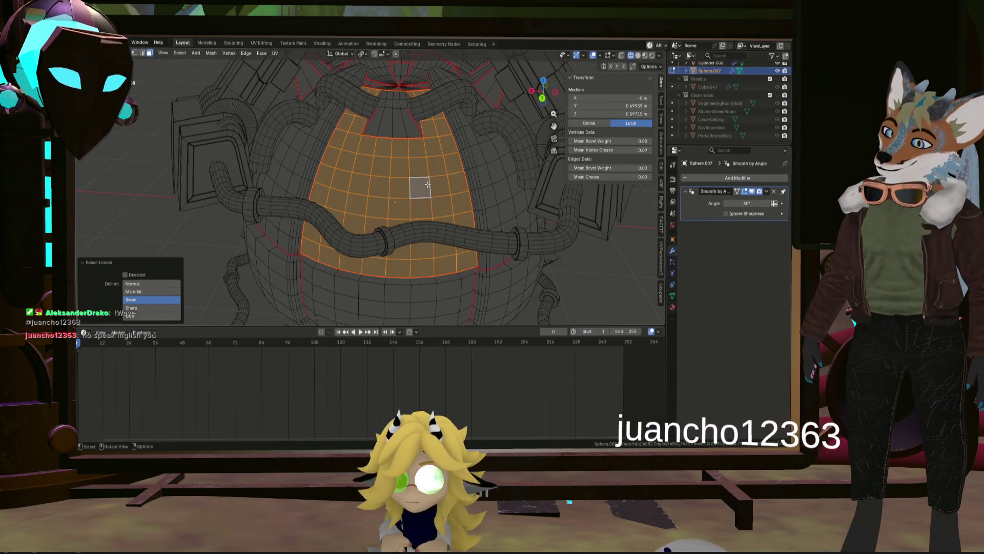
{"action": "scroll", "coordinate": [431, 193], "scroll_direction": "down", "scroll_amount": 3}
{"action": "scroll", "coordinate": [454, 200], "scroll_direction": "down", "scroll_amount": 2}
{"action": "key", "text": "alt+a"}
{"action": "scroll", "coordinate": [462, 202], "scroll_direction": "down", "scroll_amount": 2}
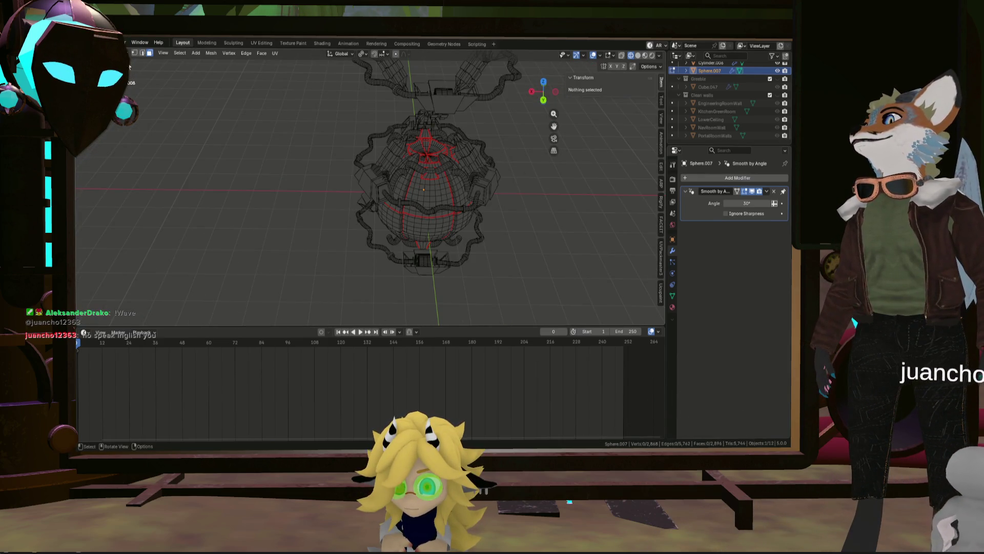
{"action": "key", "text": "Tab"}
{"action": "mouse_move", "coordinate": [497, 177]}
{"action": "middle_mouse_down"}
{"action": "mouse_move", "coordinate": [510, 132]}
{"action": "mouse_move", "coordinate": [431, 203]}
{"action": "middle_mouse_up"}
{"action": "scroll", "coordinate": [492, 143], "scroll_direction": "down", "scroll_amount": 2}
{"action": "scroll", "coordinate": [441, 190], "scroll_direction": "up", "scroll_amount": 2}
{"action": "scroll", "coordinate": [439, 200], "scroll_direction": "up", "scroll_amount": 1}
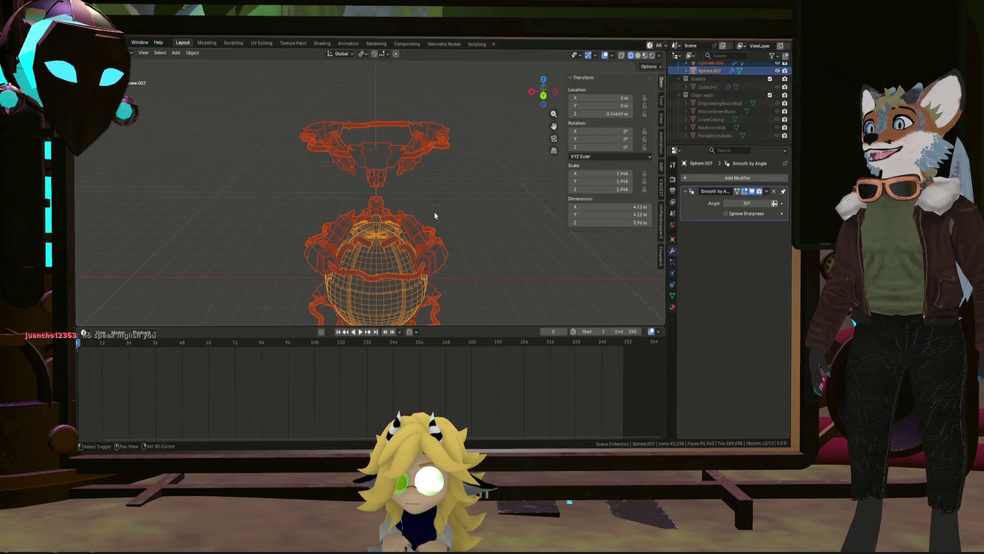
{"action": "scroll", "coordinate": [431, 192], "scroll_direction": "up", "scroll_amount": 1}
{"action": "scroll", "coordinate": [423, 177], "scroll_direction": "up", "scroll_amount": 1}
{"action": "scroll", "coordinate": [425, 184], "scroll_direction": "down", "scroll_amount": 1}
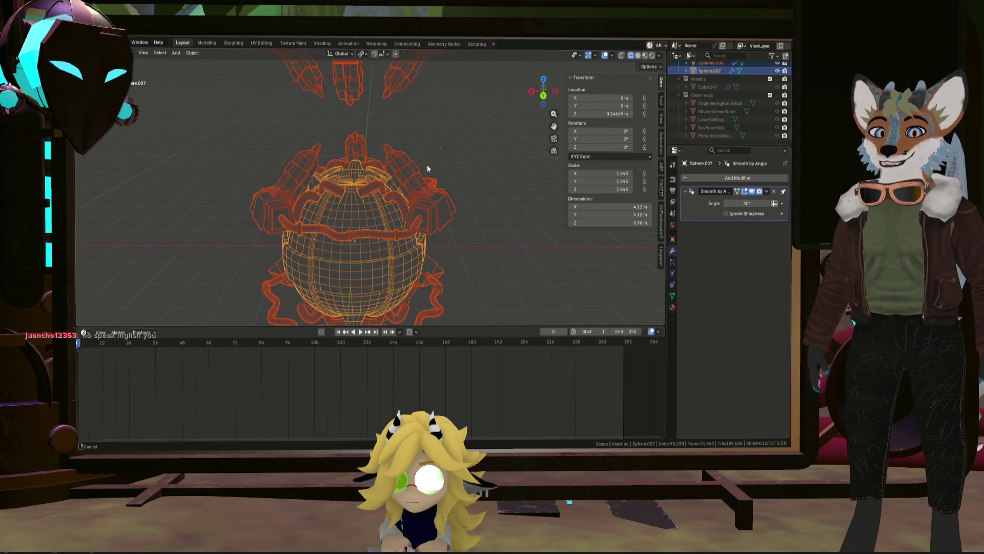
{"action": "scroll", "coordinate": [427, 164], "scroll_direction": "down", "scroll_amount": 1}
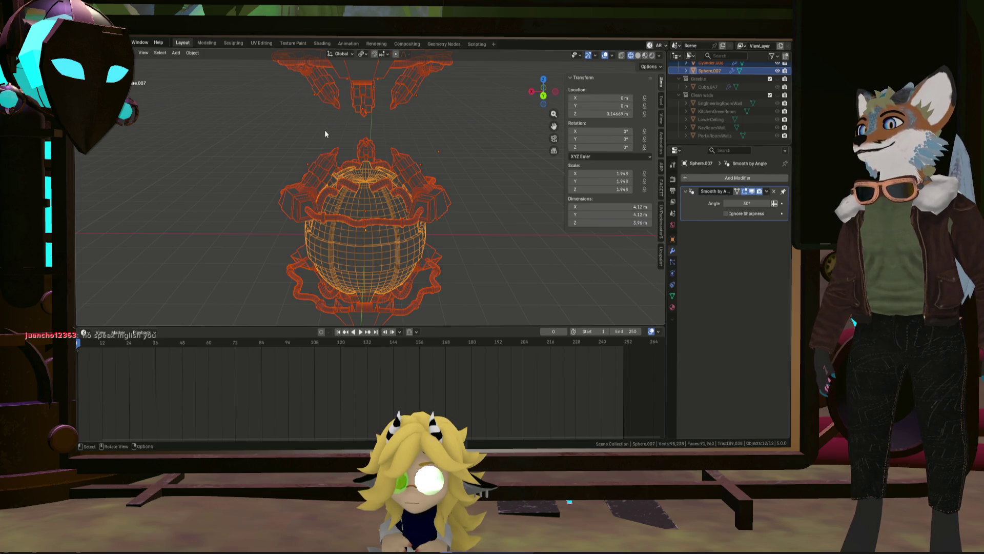
{"action": "left_click", "coordinate": [91, 43]}
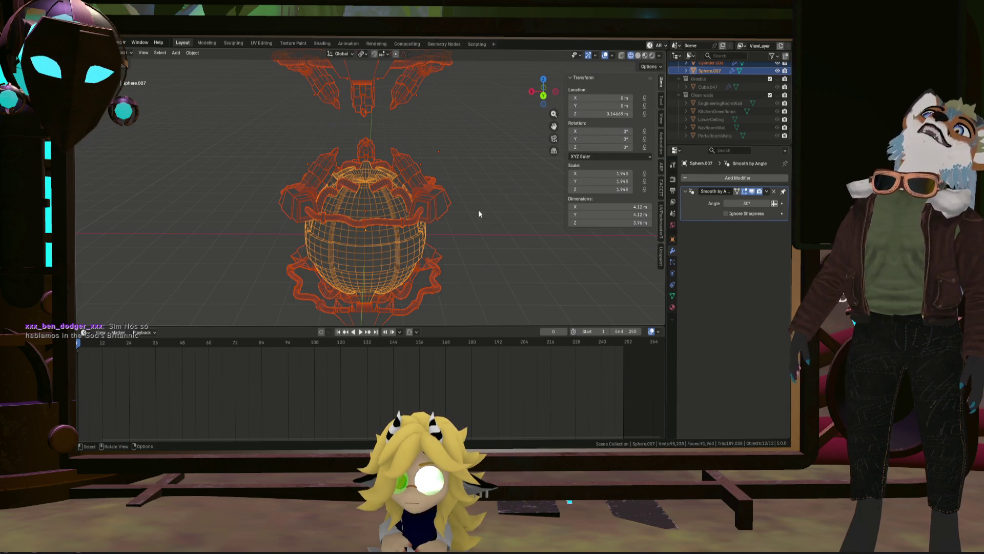
{"action": "scroll", "coordinate": [358, 226], "scroll_direction": "up", "scroll_amount": 5}
Check the modifiers on the dome sphere, BezierCurve.002 and Cube.008
{"action": "mouse_move", "coordinate": [356, 224]}
{"action": "middle_mouse_down"}
{"action": "mouse_move", "coordinate": [399, 191]}
{"action": "mouse_move", "coordinate": [399, 173]}
{"action": "mouse_move", "coordinate": [418, 235]}
{"action": "middle_mouse_up"}
{"action": "scroll", "coordinate": [399, 173], "scroll_direction": "down", "scroll_amount": 3}
{"action": "left_click", "coordinate": [399, 173]}
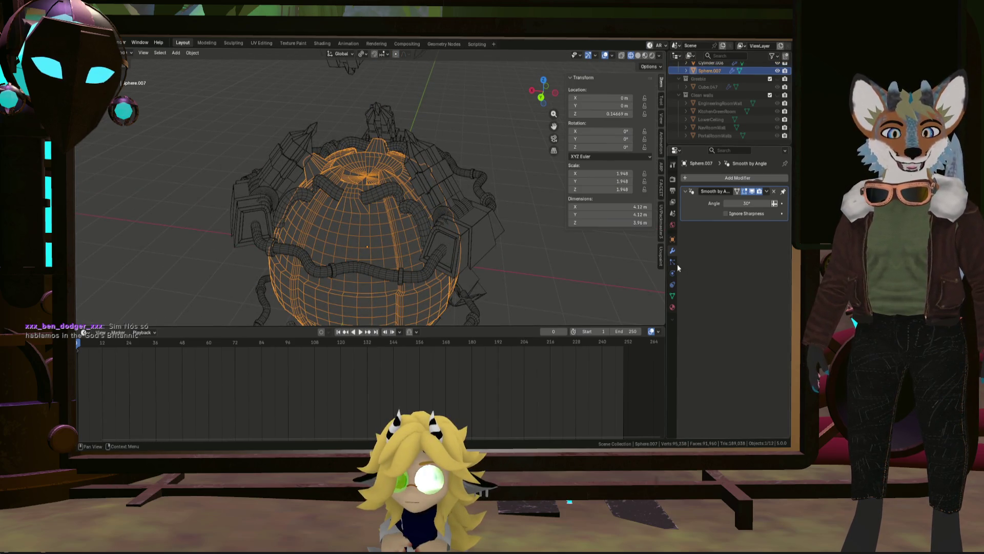
{"action": "scroll", "coordinate": [690, 107], "scroll_direction": "down", "scroll_amount": 2}
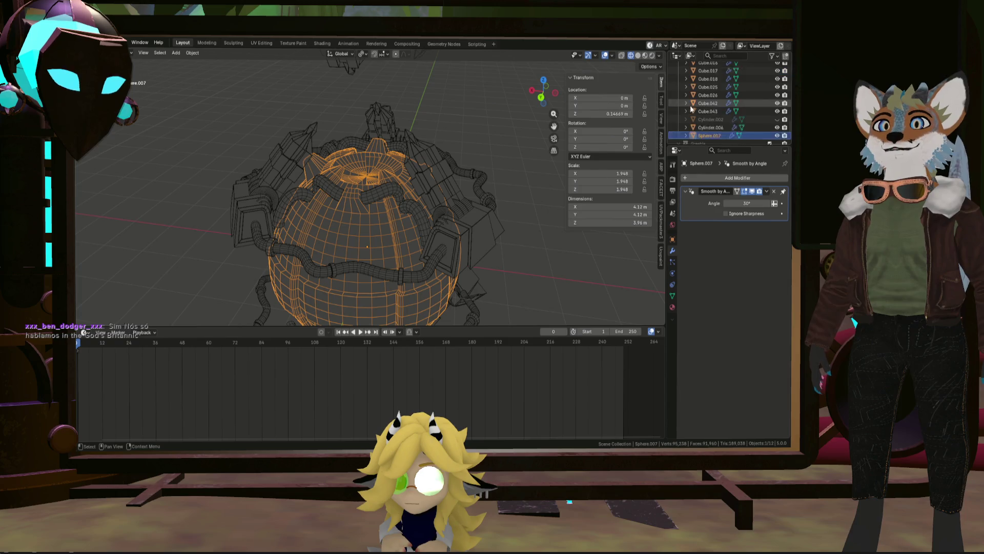
{"action": "scroll", "coordinate": [711, 111], "scroll_direction": "down", "scroll_amount": 2}
{"action": "scroll", "coordinate": [728, 130], "scroll_direction": "down", "scroll_amount": 2}
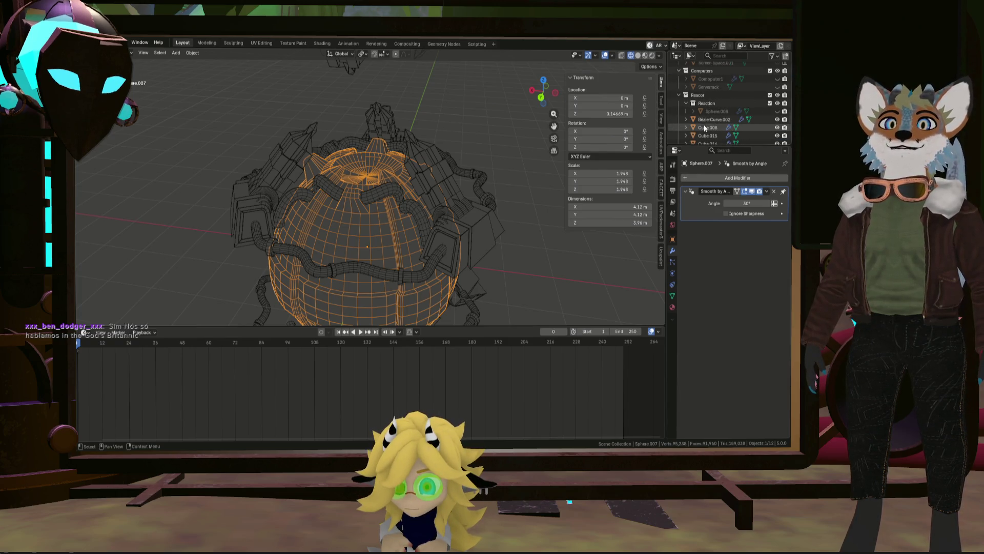
{"action": "left_click", "coordinate": [715, 119]}
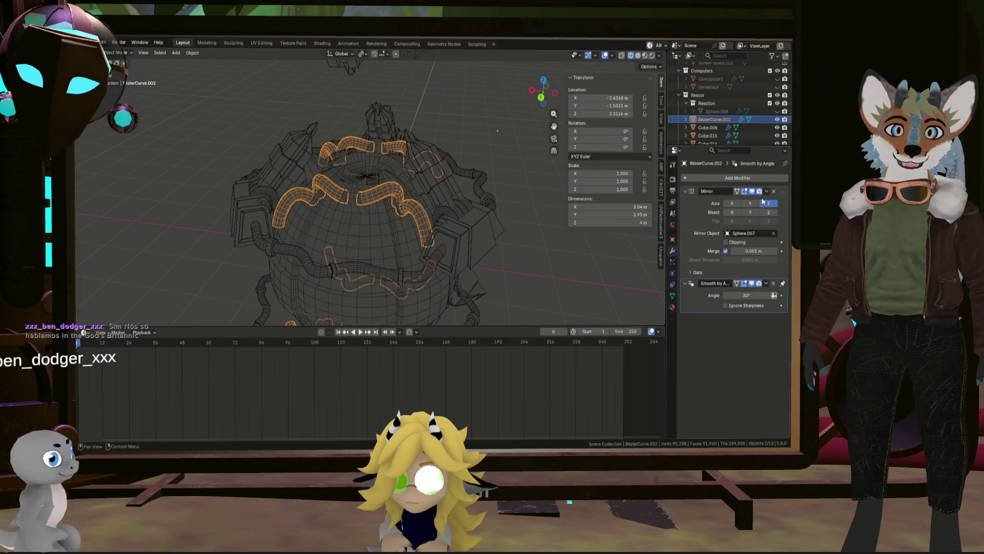
{"action": "left_click", "coordinate": [712, 127]}
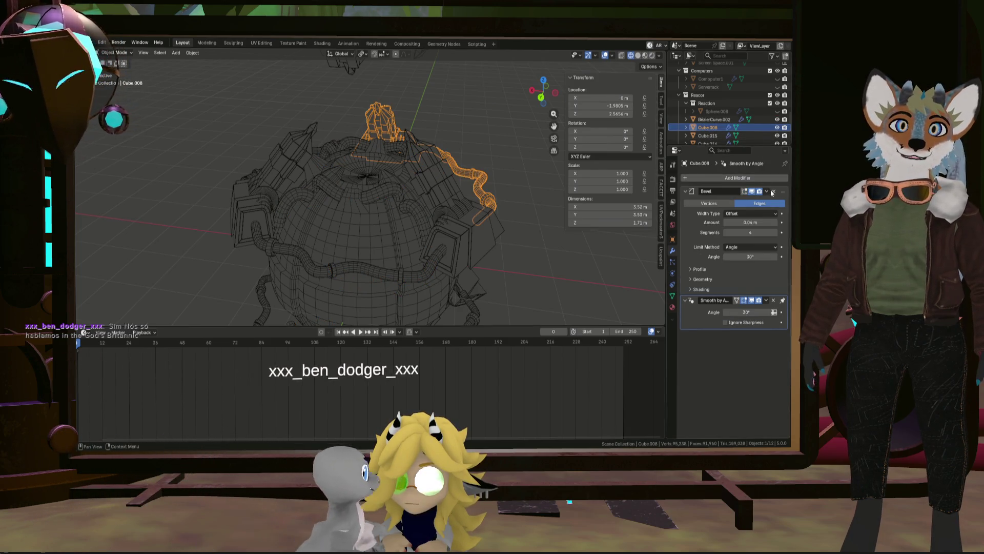
Remove the Bevel modifier from Cube.015, Cube.016 and Cube.017
{"action": "left_click", "coordinate": [709, 136]}
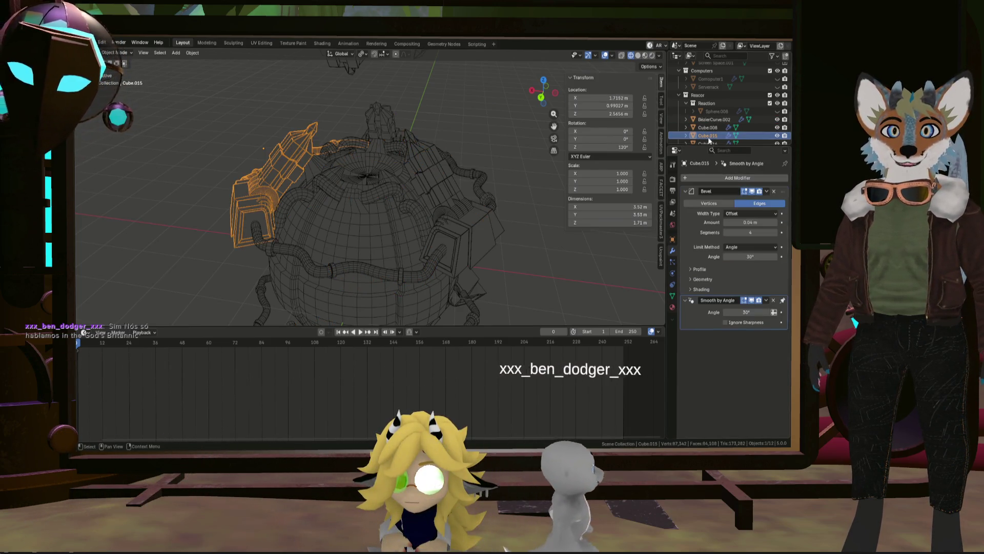
{"action": "left_click", "coordinate": [774, 191]}
{"action": "scroll", "coordinate": [715, 123], "scroll_direction": "down", "scroll_amount": 2}
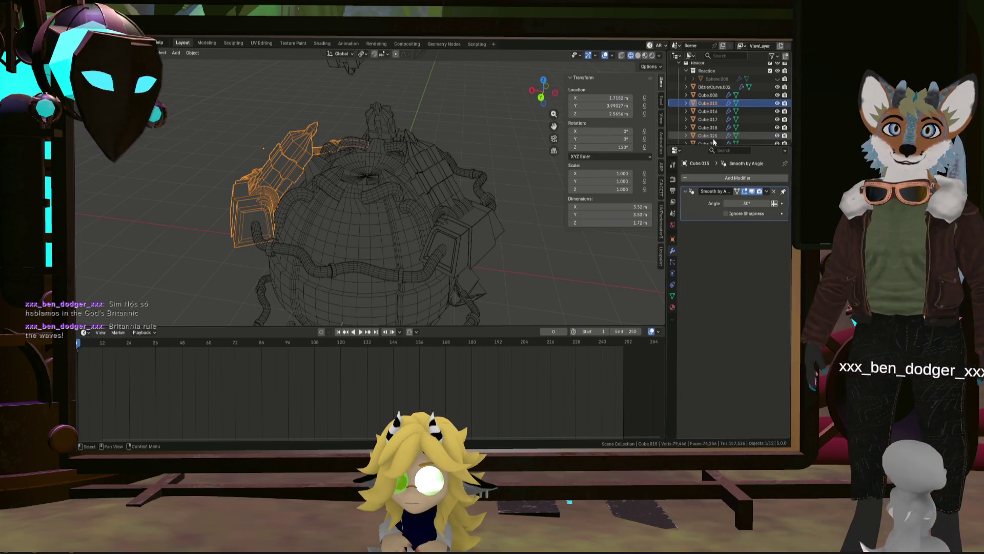
{"action": "left_click", "coordinate": [709, 112]}
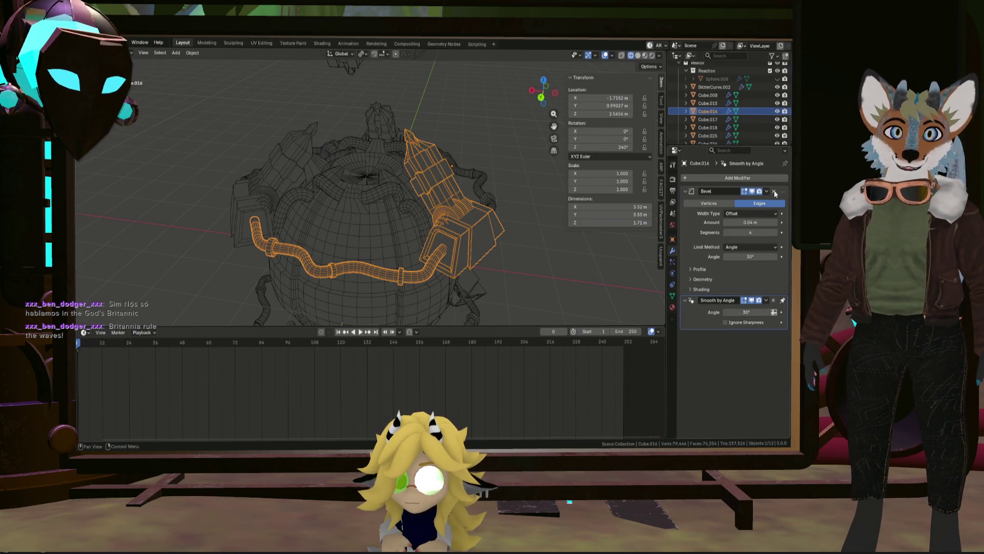
{"action": "left_click", "coordinate": [774, 191]}
{"action": "left_click", "coordinate": [717, 121]}
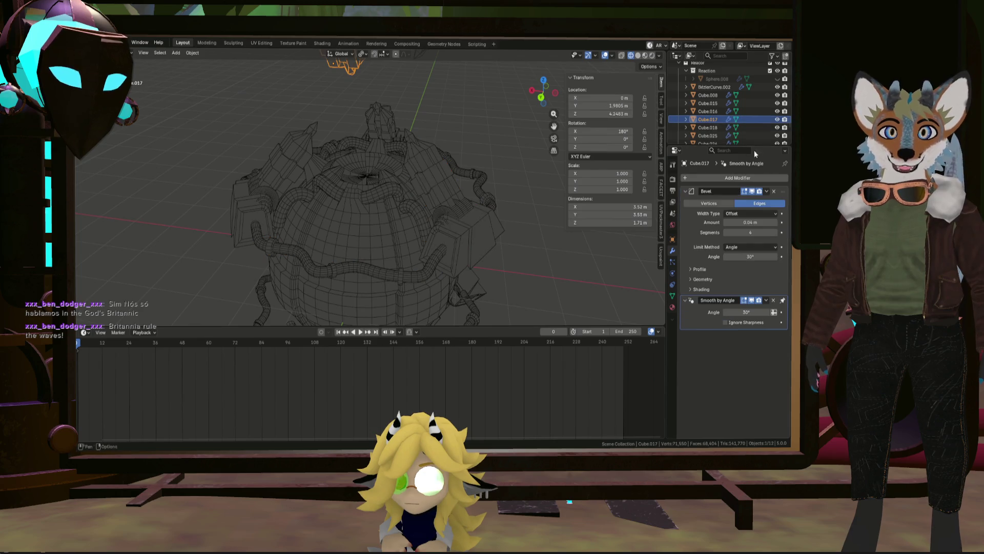
{"action": "left_click", "coordinate": [773, 191]}
{"action": "scroll", "coordinate": [715, 116], "scroll_direction": "down", "scroll_amount": 1}
Remove the Bevel modifier from Cube.018, Cube.025, Cube.026, Cube.042 and Cube.043
{"action": "left_click", "coordinate": [710, 110]}
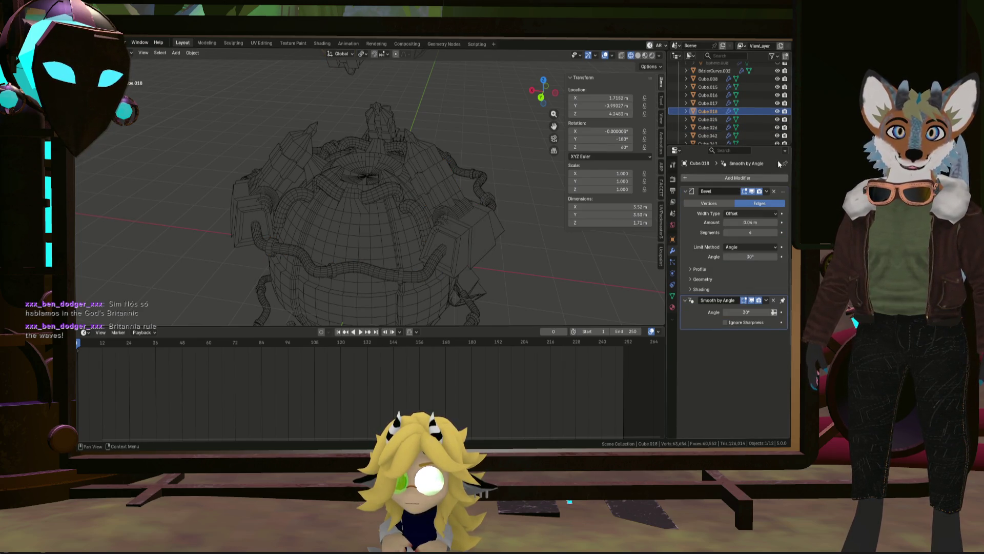
{"action": "left_click", "coordinate": [774, 192]}
{"action": "left_click", "coordinate": [709, 119]}
{"action": "left_click", "coordinate": [775, 192]}
{"action": "left_click", "coordinate": [709, 127]}
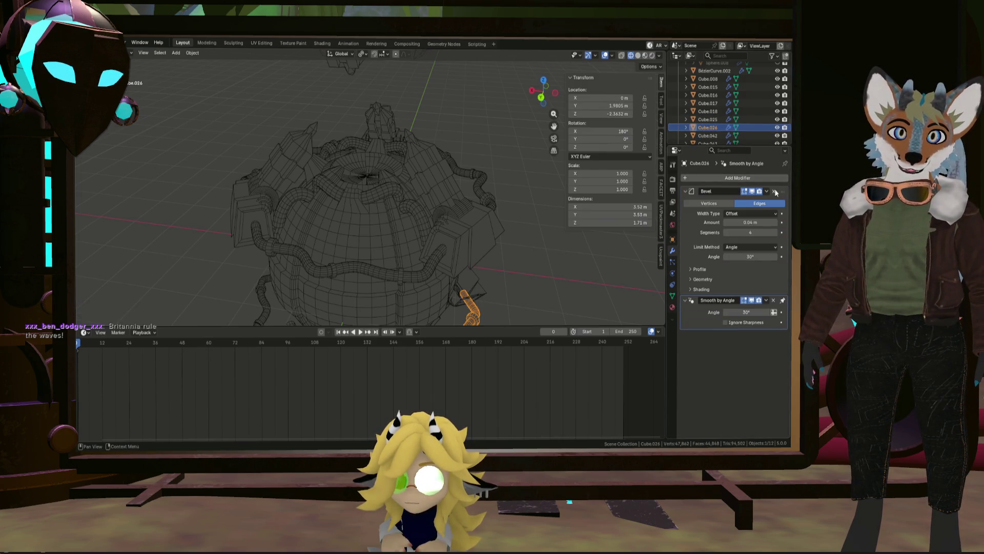
{"action": "left_click", "coordinate": [775, 192]}
{"action": "scroll", "coordinate": [714, 128], "scroll_direction": "down", "scroll_amount": 1}
{"action": "left_click", "coordinate": [717, 127]}
{"action": "scroll", "coordinate": [720, 128], "scroll_direction": "down", "scroll_amount": 1}
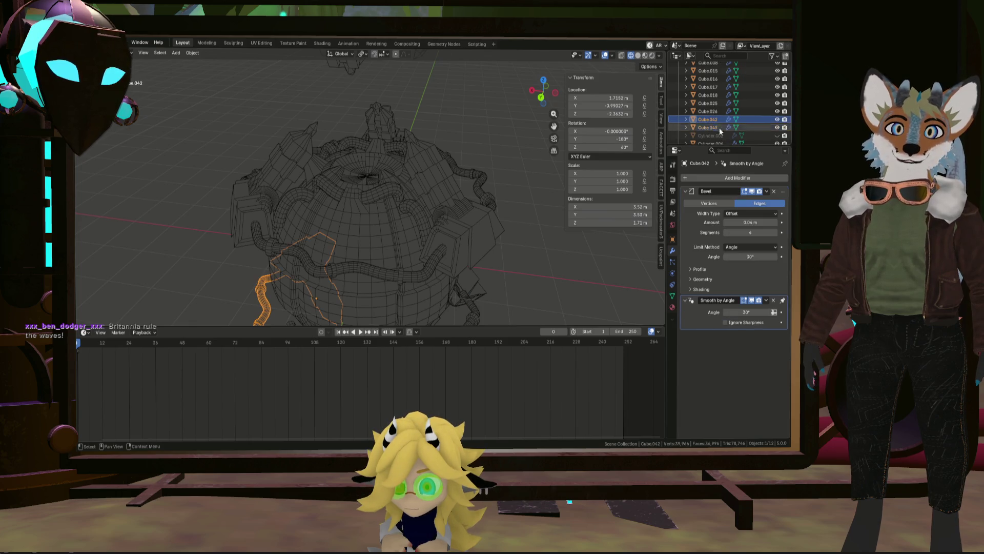
{"action": "left_click", "coordinate": [774, 191]}
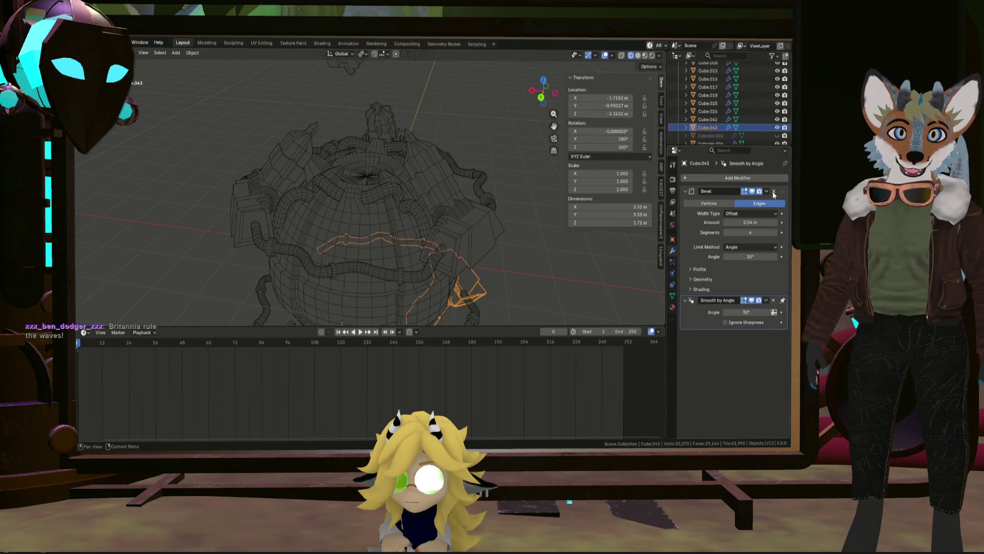
{"action": "left_click", "coordinate": [774, 190]}
{"action": "scroll", "coordinate": [683, 115], "scroll_direction": "down", "scroll_amount": 3}
Check Cylinder.006 and Sphere.007, then select every object in the scene for export
{"action": "left_click", "coordinate": [708, 95]}
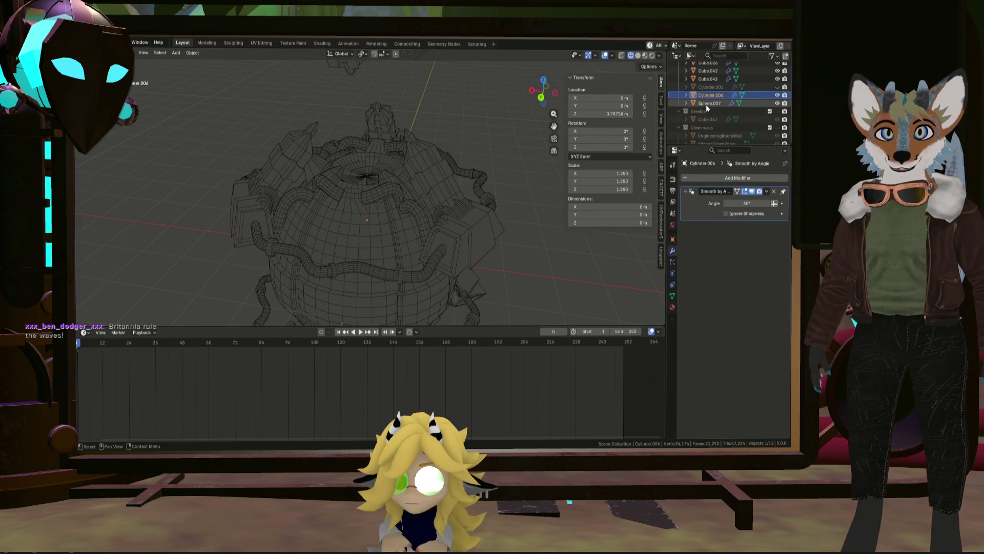
{"action": "left_click", "coordinate": [706, 105]}
{"action": "key", "text": "q"}
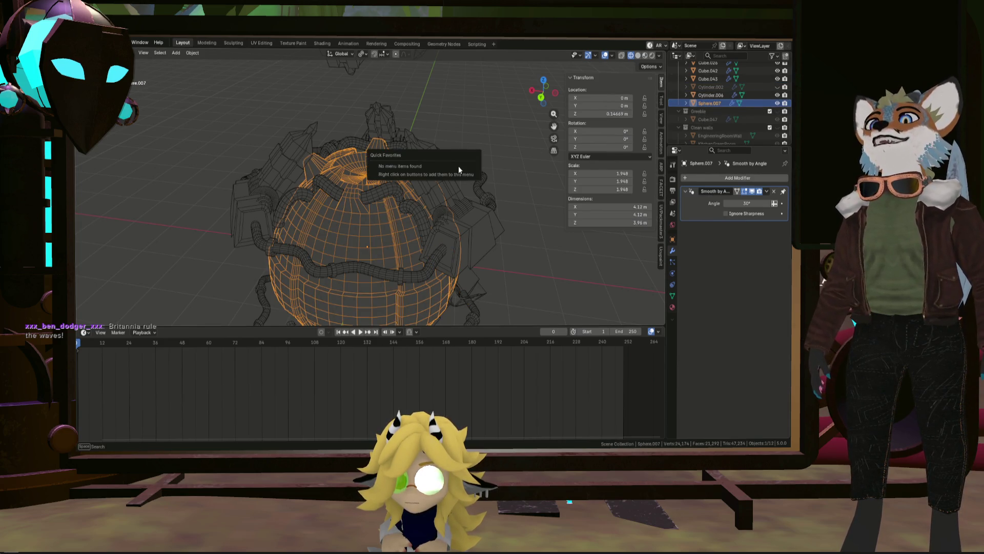
{"action": "key", "text": "Escape"}
{"action": "key", "text": "a"}
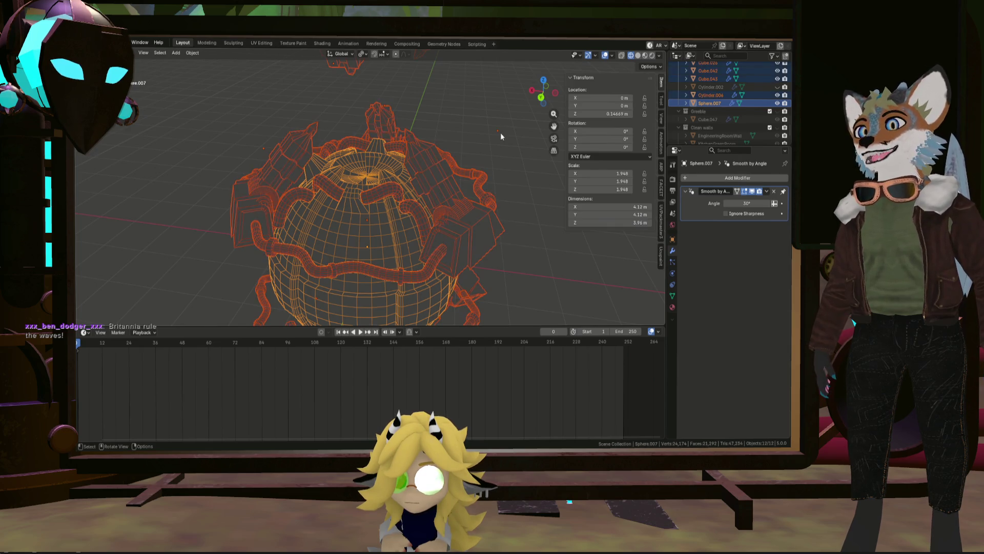
{"action": "left_click", "coordinate": [92, 42]}
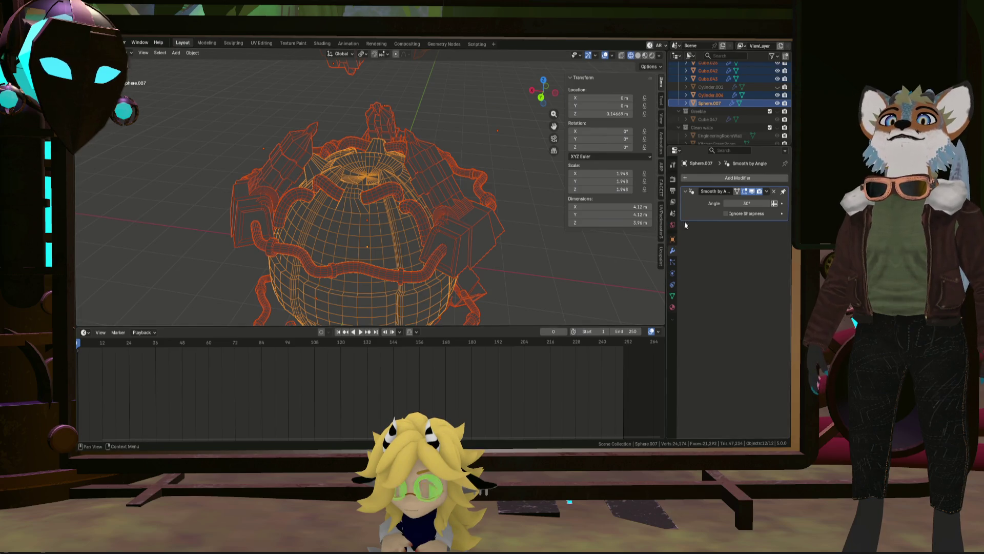
Cycle through Cube.042, Cube.018, Cube.017 and Cube.008, then select BezierCurve.002 to show its Mirror modifier
{"action": "left_click", "coordinate": [590, 302]}
{"action": "left_click", "coordinate": [590, 301]}
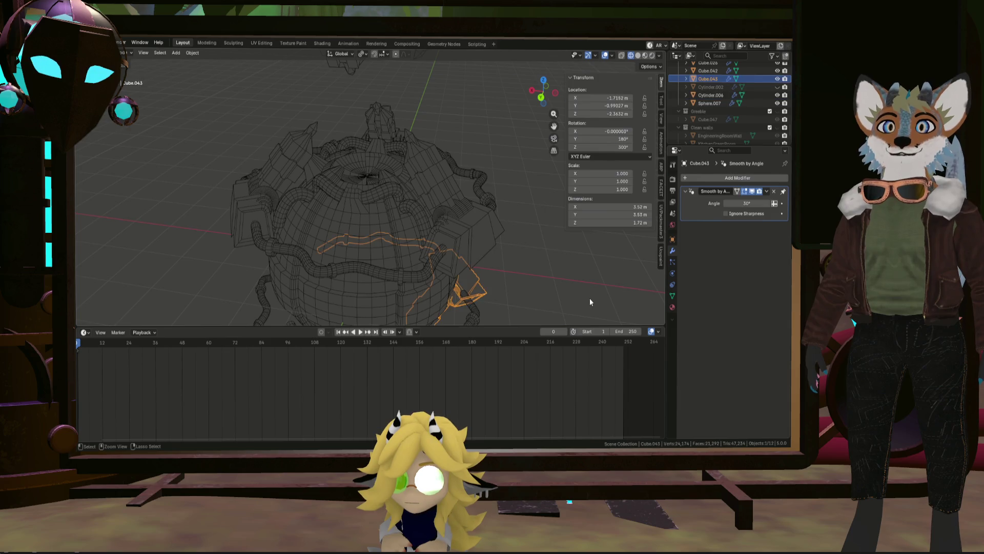
{"action": "left_click", "coordinate": [589, 300]}
{"action": "left_click", "coordinate": [590, 300]}
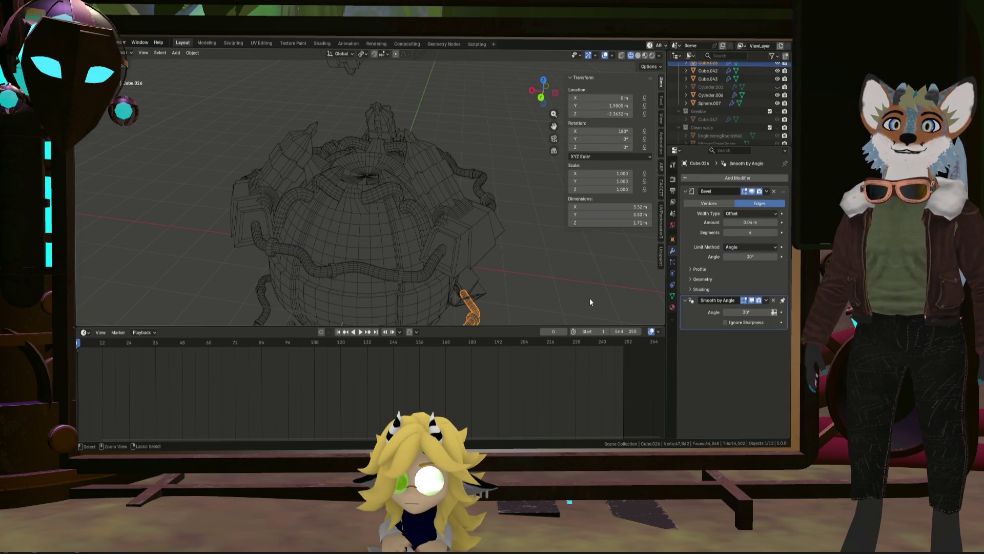
{"action": "left_click", "coordinate": [589, 299]}
{"action": "left_click", "coordinate": [590, 298]}
{"action": "left_click", "coordinate": [601, 281]}
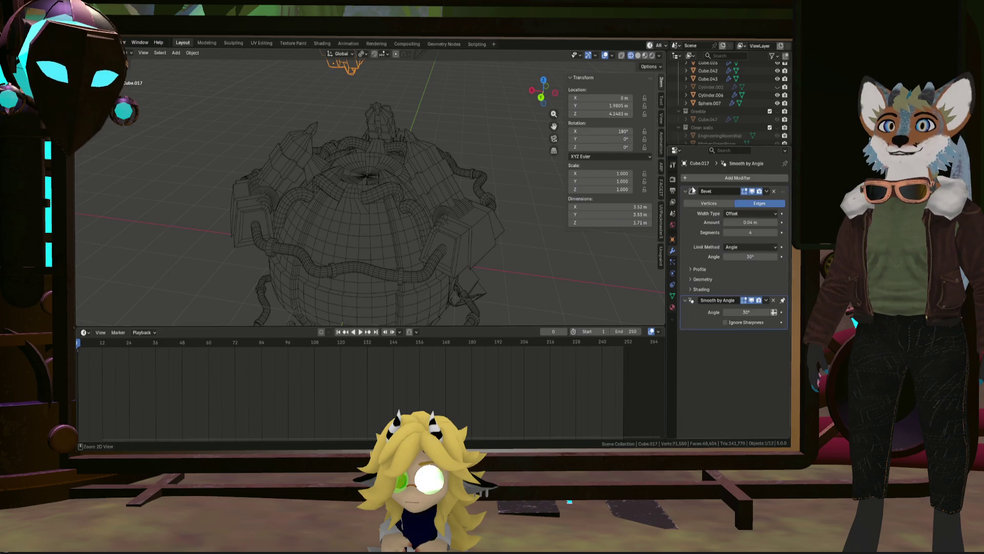
{"action": "left_click", "coordinate": [550, 169]}
{"action": "left_click", "coordinate": [537, 176]}
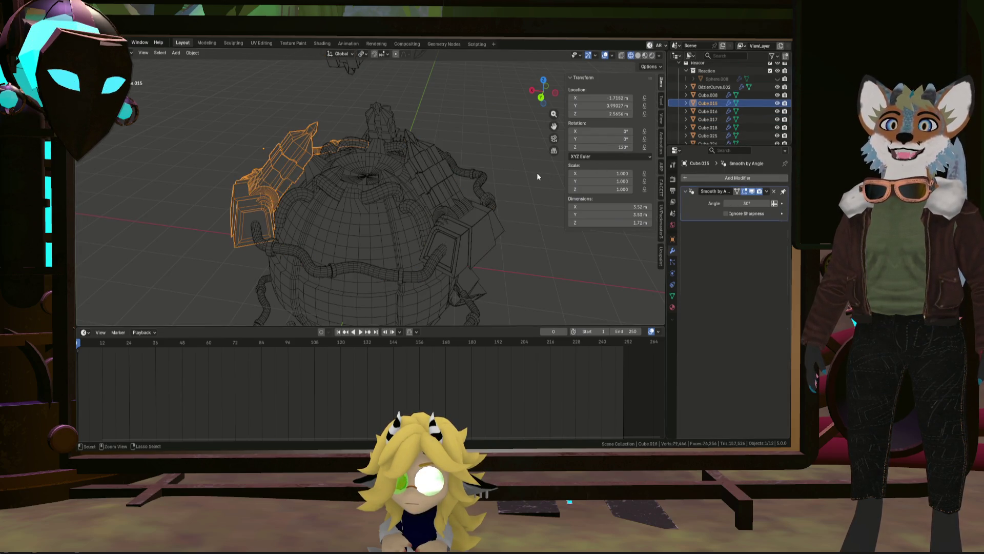
{"action": "left_click", "coordinate": [537, 172]}
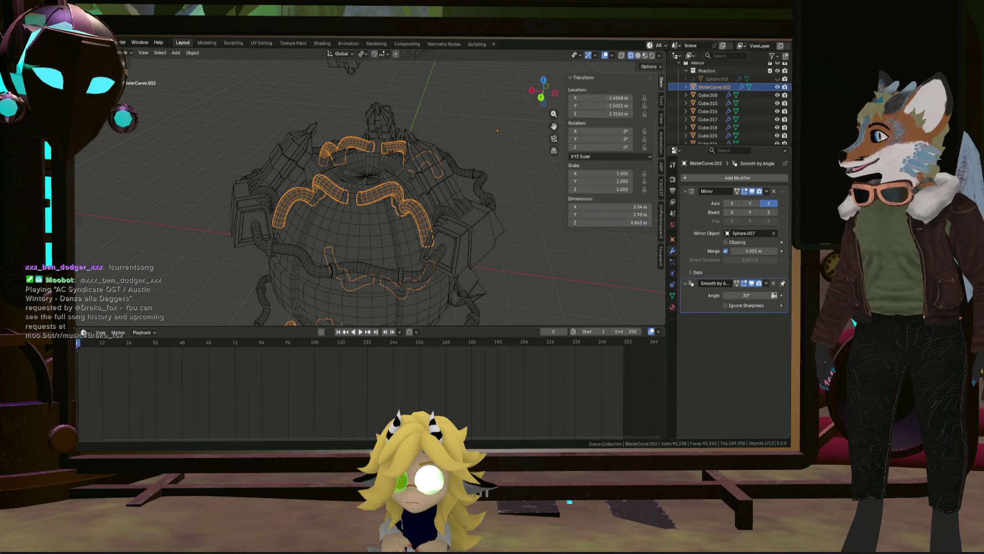
Switch from Blender to the Substance 3D Painter window
{"action": "key", "text": "alt+Tab"}
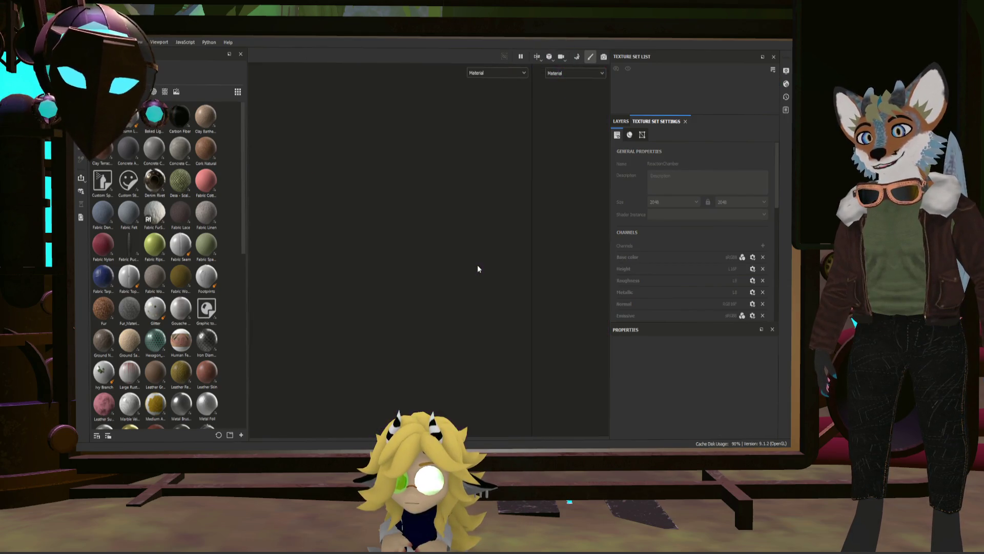
{"action": "scroll", "coordinate": [428, 274], "scroll_direction": "up", "scroll_amount": 3}
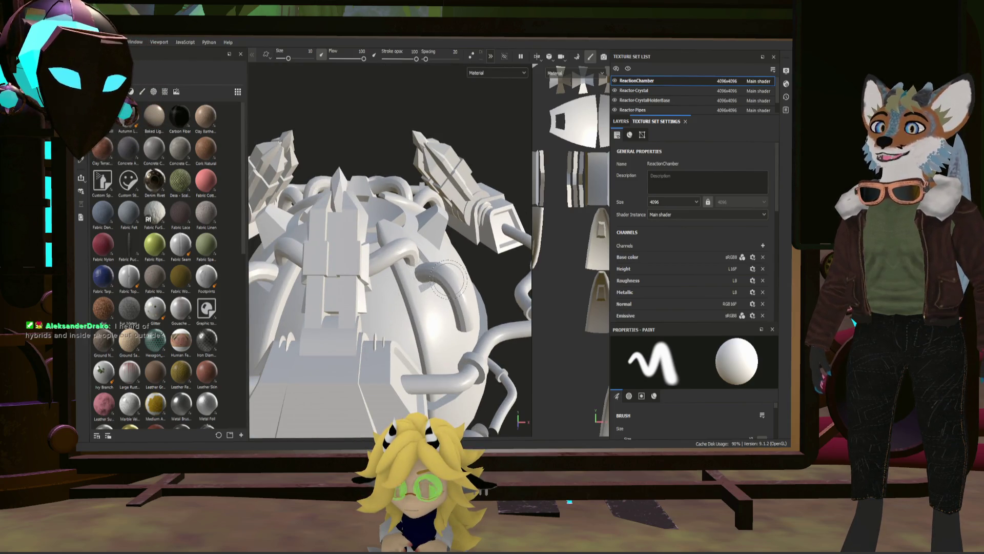
{"action": "scroll", "coordinate": [451, 277], "scroll_direction": "down", "scroll_amount": 3}
{"action": "scroll", "coordinate": [448, 277], "scroll_direction": "down", "scroll_amount": 2}
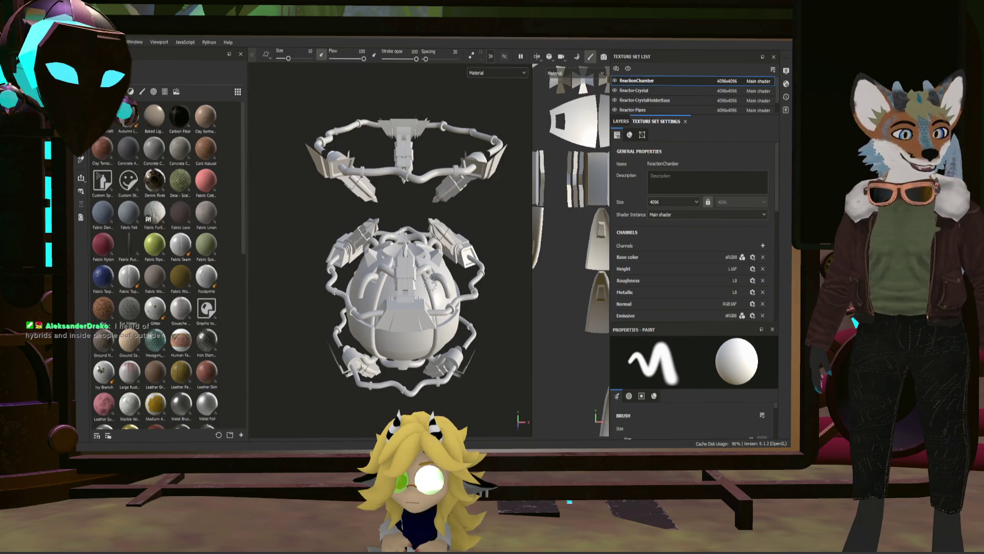
{"action": "scroll", "coordinate": [436, 276], "scroll_direction": "up", "scroll_amount": 1}
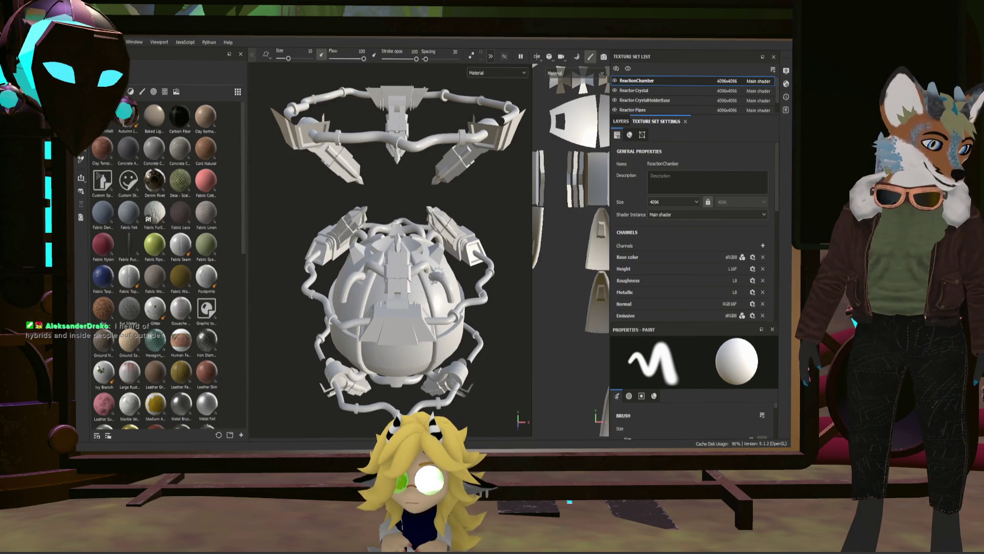
{"action": "scroll", "coordinate": [437, 276], "scroll_direction": "up", "scroll_amount": 2}
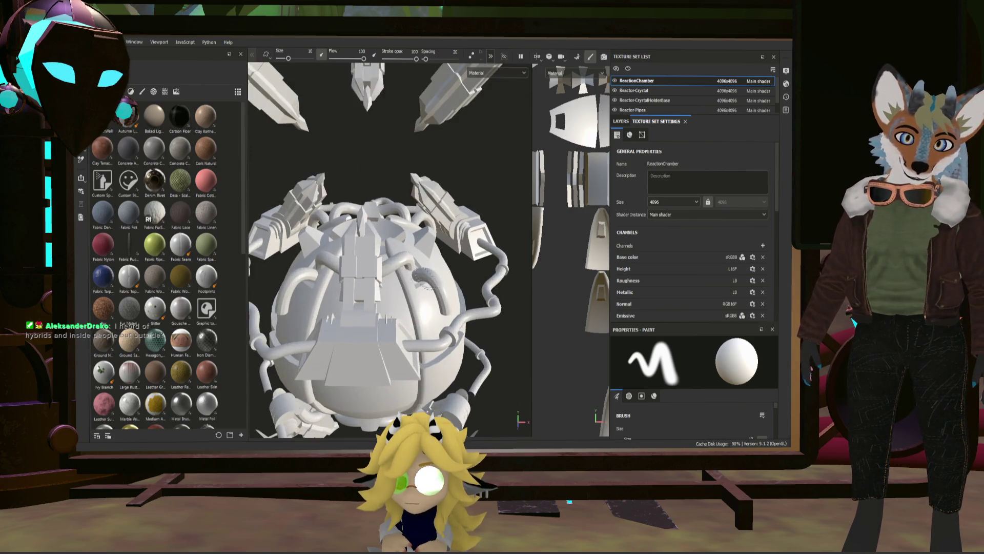
{"action": "scroll", "coordinate": [415, 277], "scroll_direction": "up", "scroll_amount": 2}
{"action": "scroll", "coordinate": [389, 279], "scroll_direction": "up", "scroll_amount": 2}
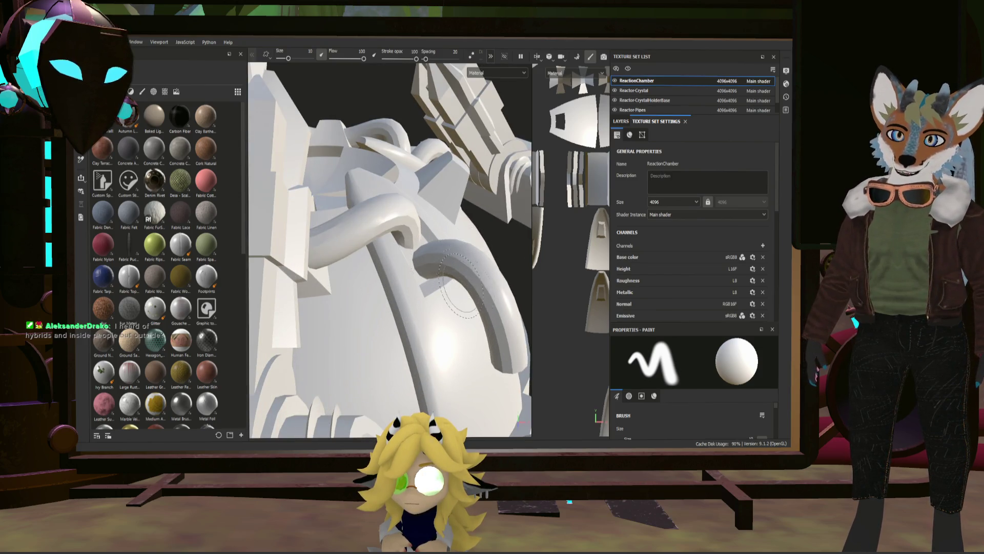
{"action": "scroll", "coordinate": [441, 319], "scroll_direction": "down", "scroll_amount": 2}
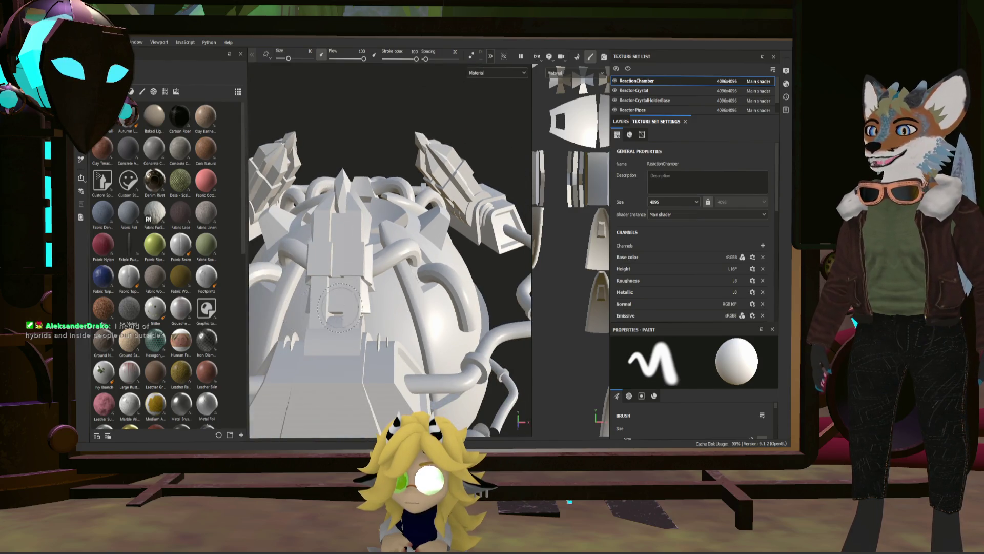
{"action": "scroll", "coordinate": [380, 319], "scroll_direction": "down", "scroll_amount": 1}
{"action": "scroll", "coordinate": [375, 318], "scroll_direction": "up", "scroll_amount": 1}
{"action": "mouse_move", "coordinate": [377, 318]}
{"action": "left_mouse_down", "text": "alt"}
{"action": "mouse_move", "coordinate": [454, 264]}
{"action": "mouse_move", "coordinate": [422, 271]}
{"action": "mouse_move", "coordinate": [477, 230]}
{"action": "left_mouse_up", "text": "alt"}
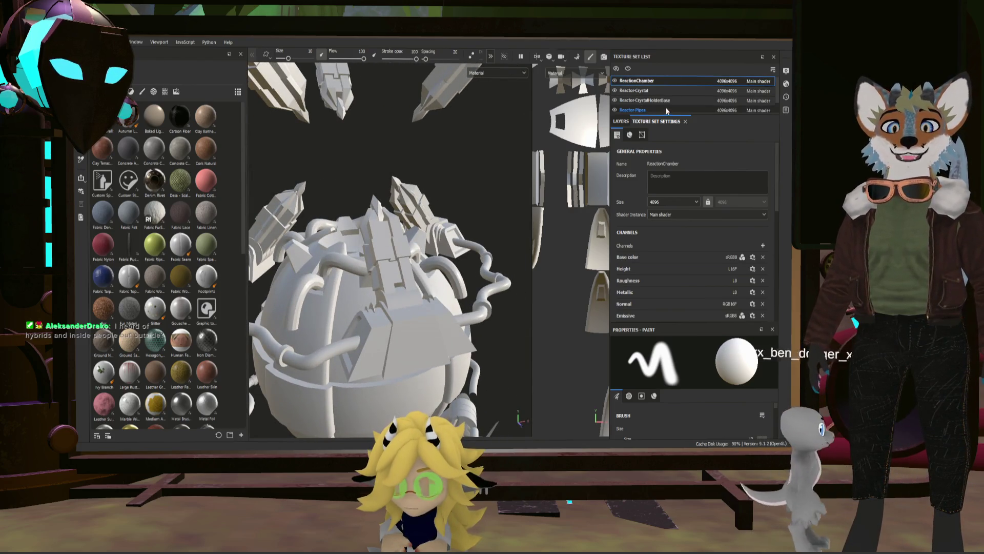
{"action": "scroll", "coordinate": [654, 91], "scroll_direction": "down", "scroll_amount": 1}
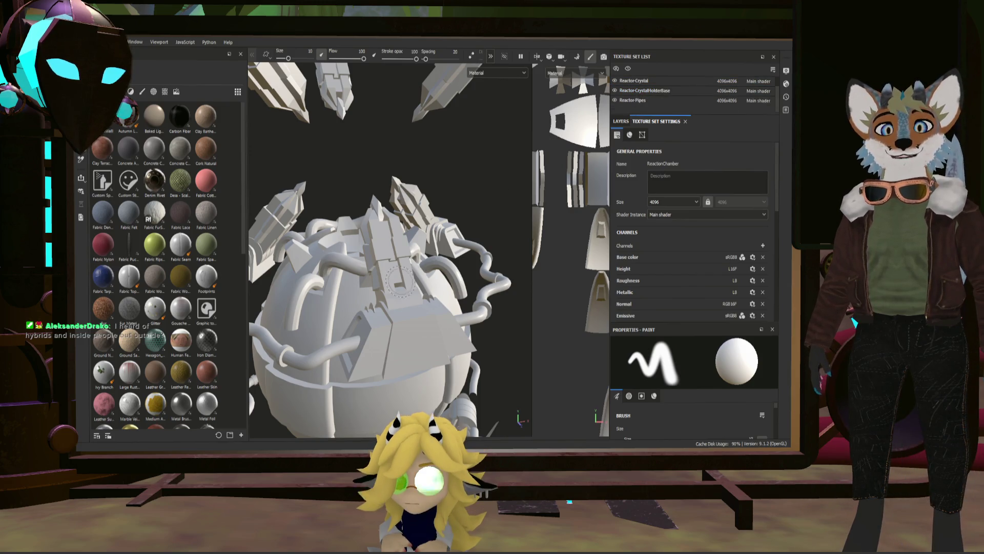
{"action": "scroll", "coordinate": [692, 84], "scroll_direction": "up", "scroll_amount": 1}
Switch to the Reactor-Crystal texture set and back to ReactorChamber
{"action": "left_click", "coordinate": [668, 90]}
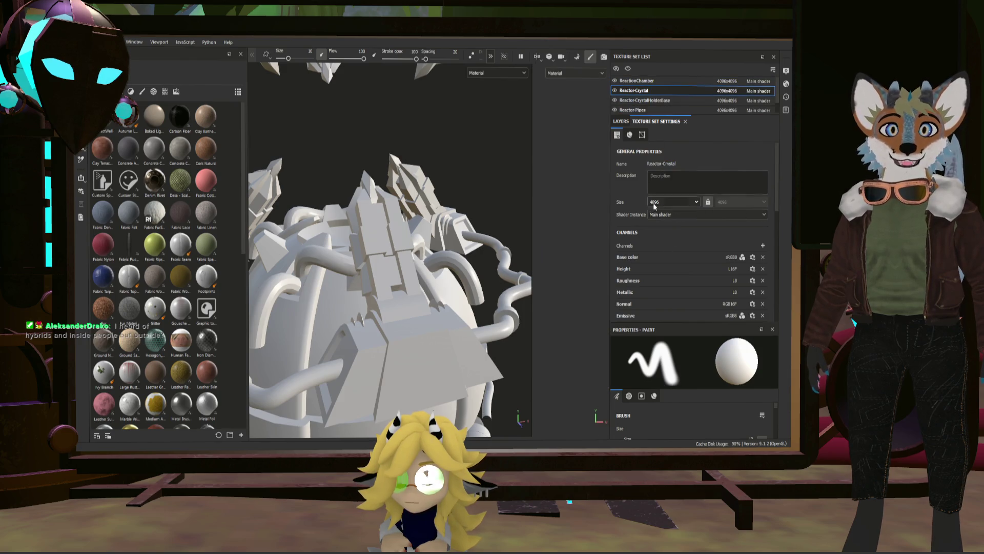
{"action": "left_click", "coordinate": [642, 82]}
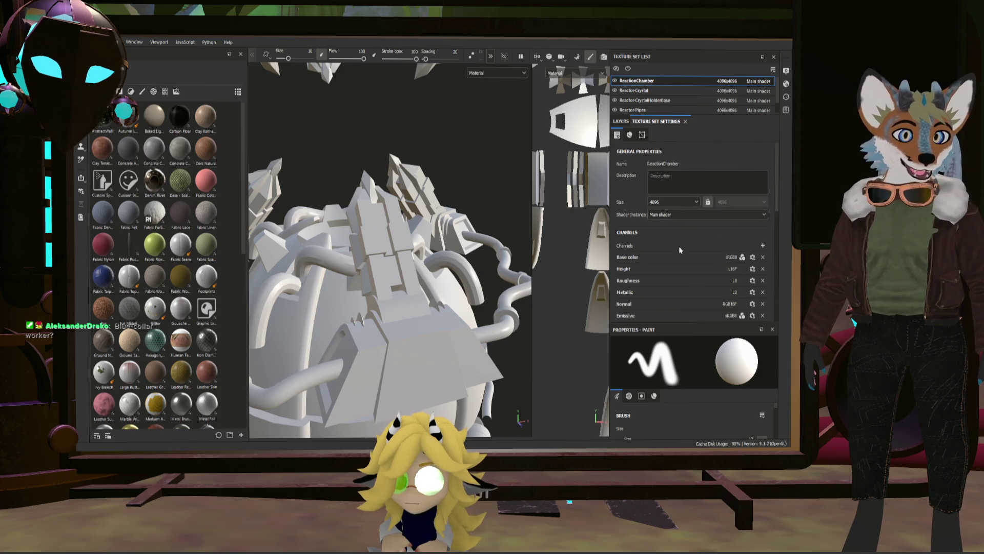
{"action": "scroll", "coordinate": [679, 232], "scroll_direction": "down", "scroll_amount": 5}
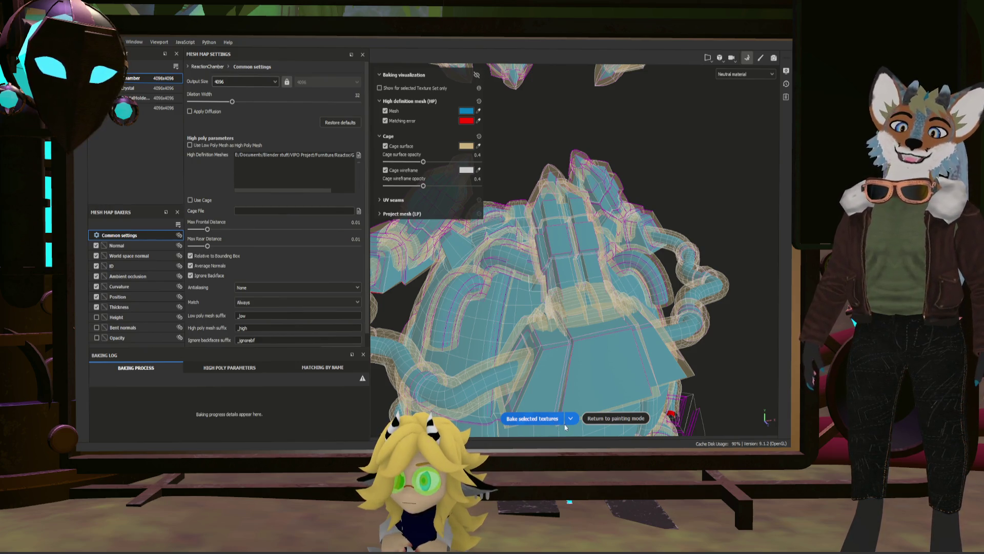
Bake the mesh maps for ReactionChamber, return to painting and face the reactor front
{"action": "left_click", "coordinate": [525, 419]}
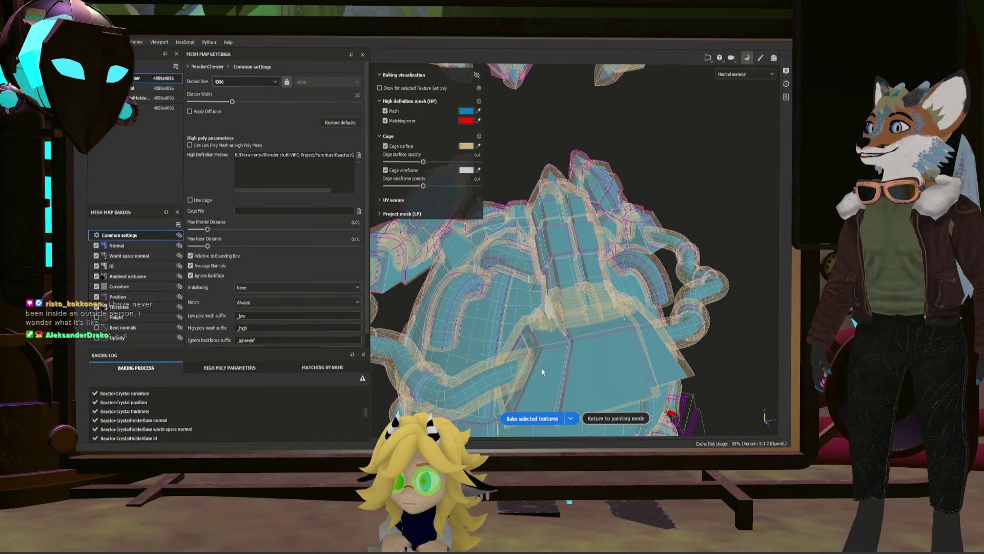
{"action": "left_click", "coordinate": [633, 420]}
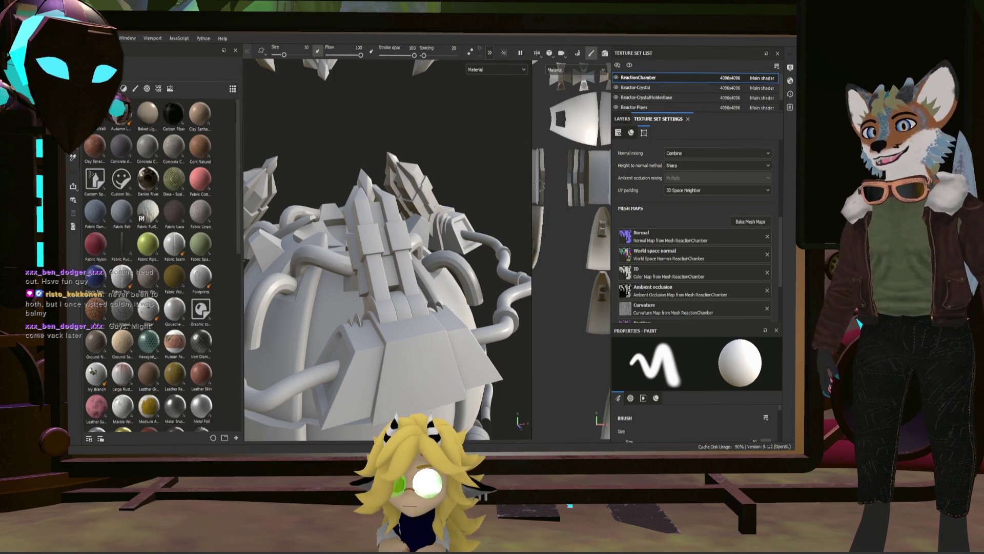
{"action": "mouse_move", "coordinate": [452, 180]}
{"action": "left_mouse_down", "text": "alt"}
{"action": "mouse_move", "coordinate": [441, 180]}
{"action": "mouse_move", "coordinate": [460, 171]}
{"action": "left_mouse_up", "text": "alt"}
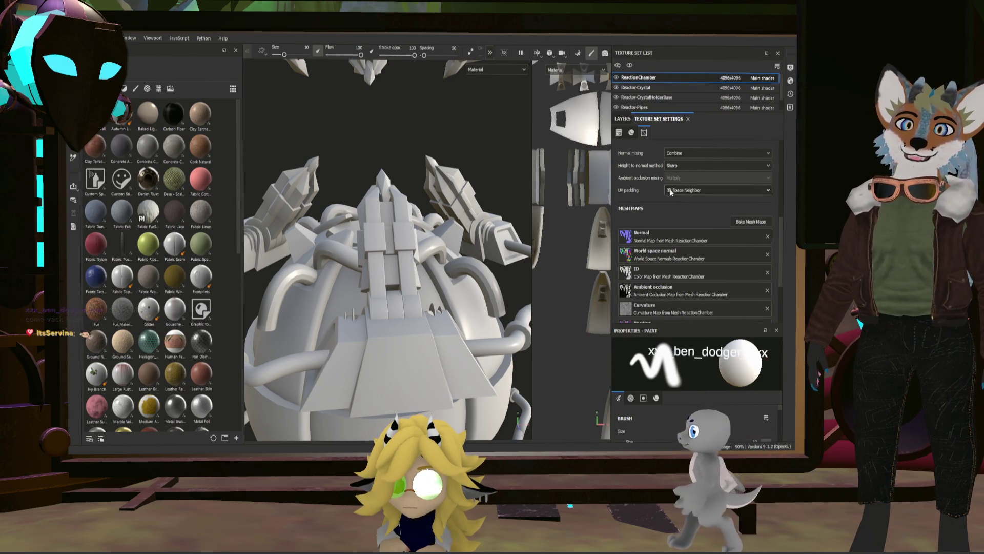
{"action": "scroll", "coordinate": [656, 164], "scroll_direction": "up", "scroll_amount": 5}
{"action": "scroll", "coordinate": [682, 137], "scroll_direction": "up", "scroll_amount": 3}
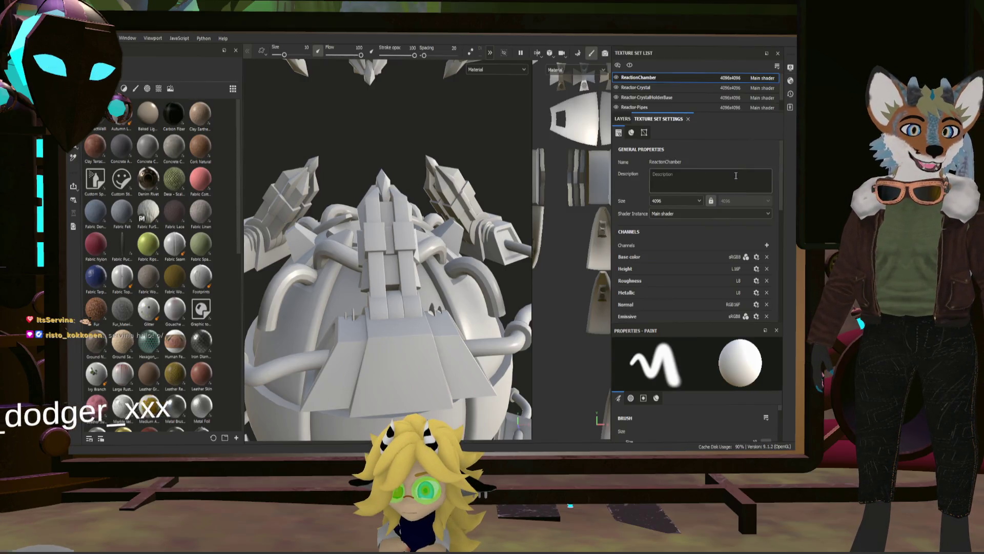
{"action": "left_click", "coordinate": [621, 120]}
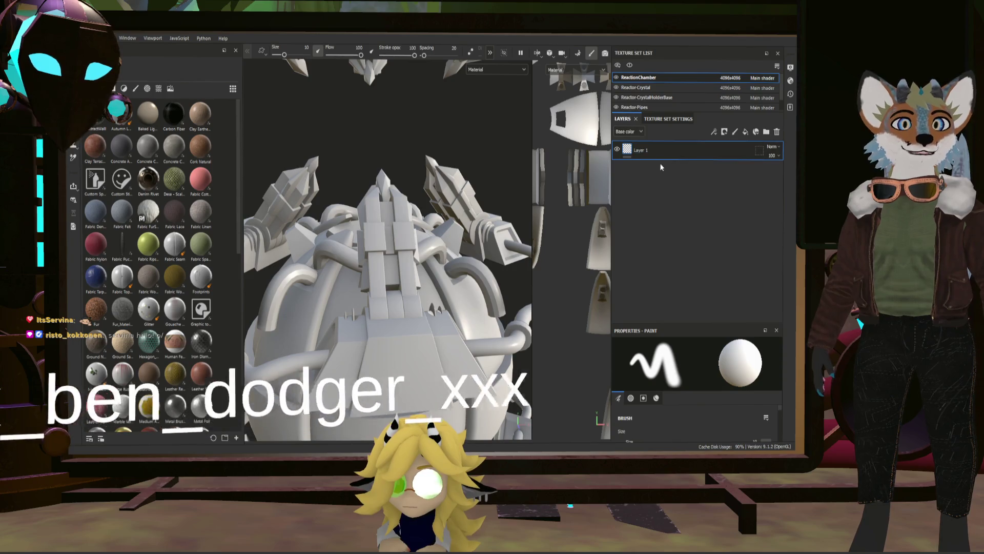
{"action": "scroll", "coordinate": [452, 157], "scroll_direction": "down", "scroll_amount": 3}
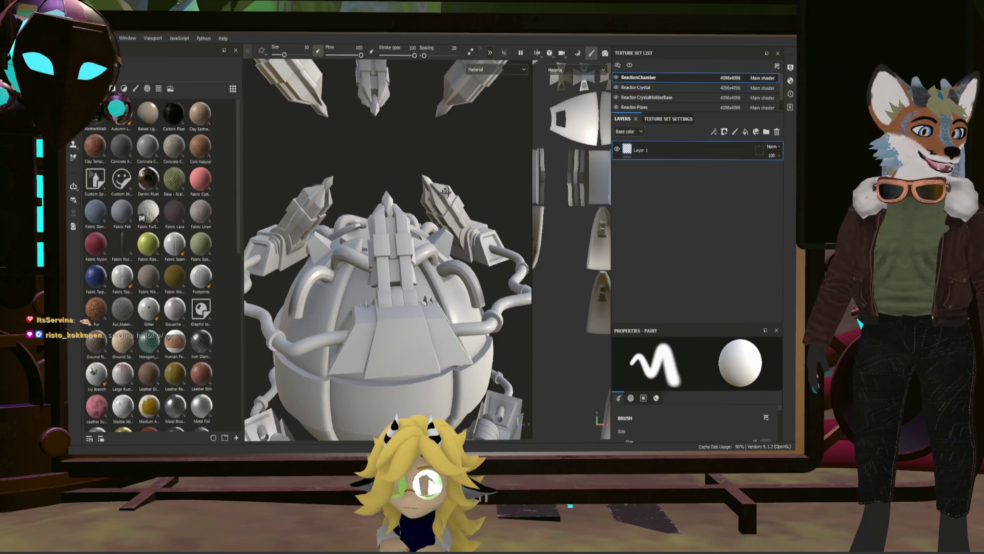
{"action": "left_click_drag", "start_coordinate": [452, 157], "coordinate": [460, 191], "text": "alt"}
{"action": "left_click_drag", "start_coordinate": [422, 183], "coordinate": [431, 178], "text": "alt"}
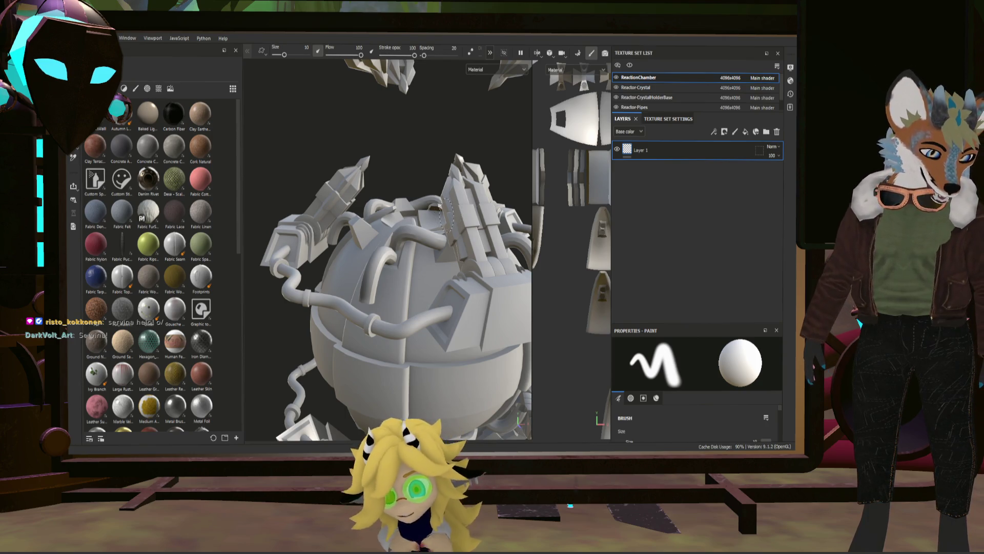
{"action": "left_click_drag", "start_coordinate": [385, 270], "coordinate": [339, 253], "text": "alt"}
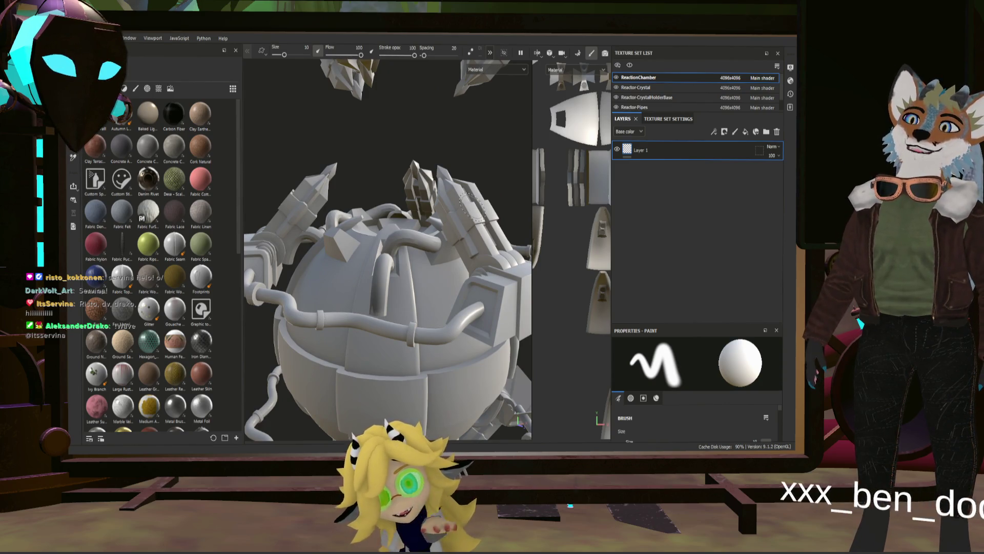
{"action": "scroll", "coordinate": [407, 215], "scroll_direction": "up", "scroll_amount": 3}
{"action": "scroll", "coordinate": [406, 215], "scroll_direction": "up", "scroll_amount": 1}
{"action": "scroll", "coordinate": [406, 216], "scroll_direction": "down", "scroll_amount": 2}
{"action": "scroll", "coordinate": [406, 216], "scroll_direction": "down", "scroll_amount": 2}
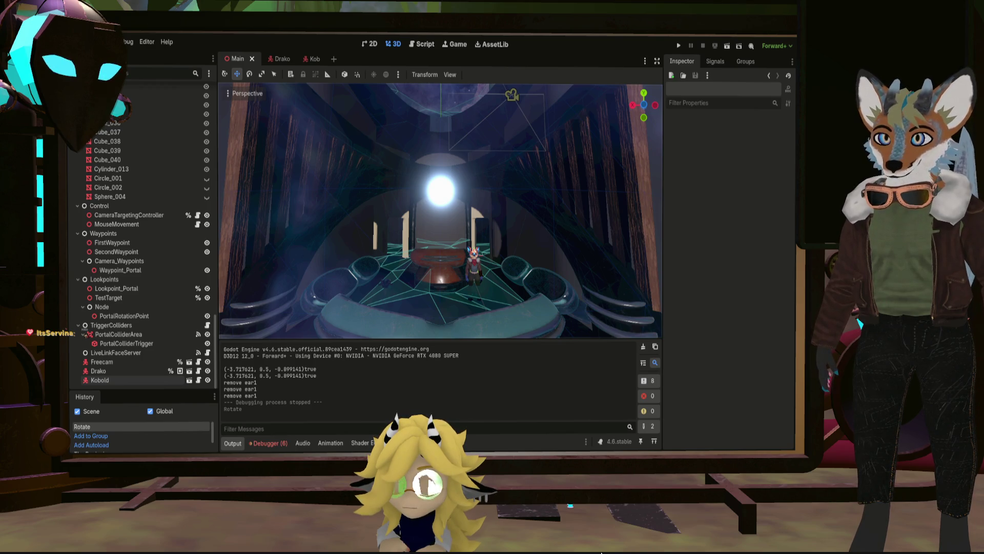
Fly the Main scene camera around the room and through the tunnel toward the fox character
{"action": "middle_click_drag", "start_coordinate": [439, 245], "coordinate": [308, 223]}
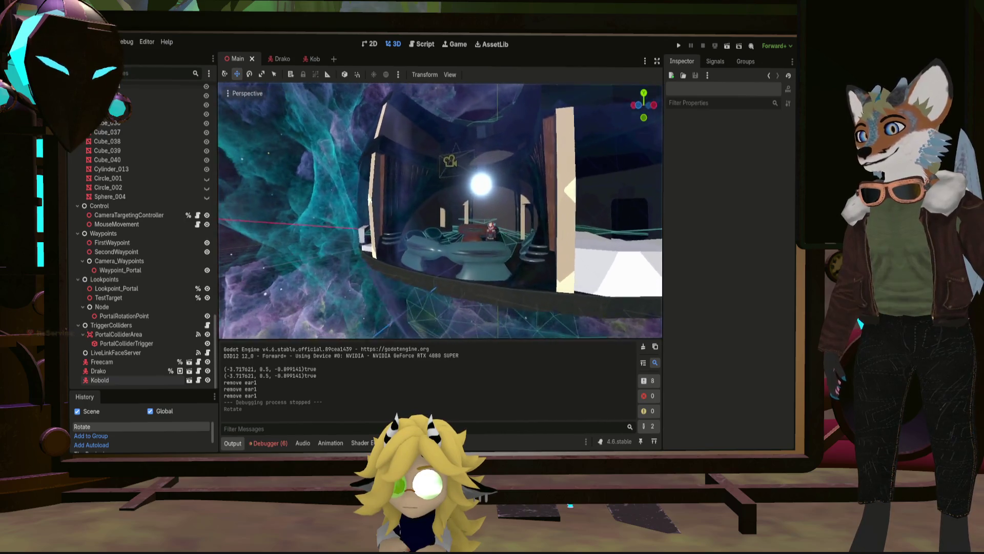
{"action": "mouse_move", "coordinate": [307, 223]}
{"action": "middle_mouse_down"}
{"action": "mouse_move", "coordinate": [254, 192]}
{"action": "mouse_move", "coordinate": [385, 206]}
{"action": "mouse_move", "coordinate": [431, 231]}
{"action": "mouse_move", "coordinate": [423, 246]}
{"action": "mouse_move", "coordinate": [446, 185]}
{"action": "middle_mouse_up"}
{"action": "scroll", "coordinate": [439, 212], "scroll_direction": "up", "scroll_amount": 5}
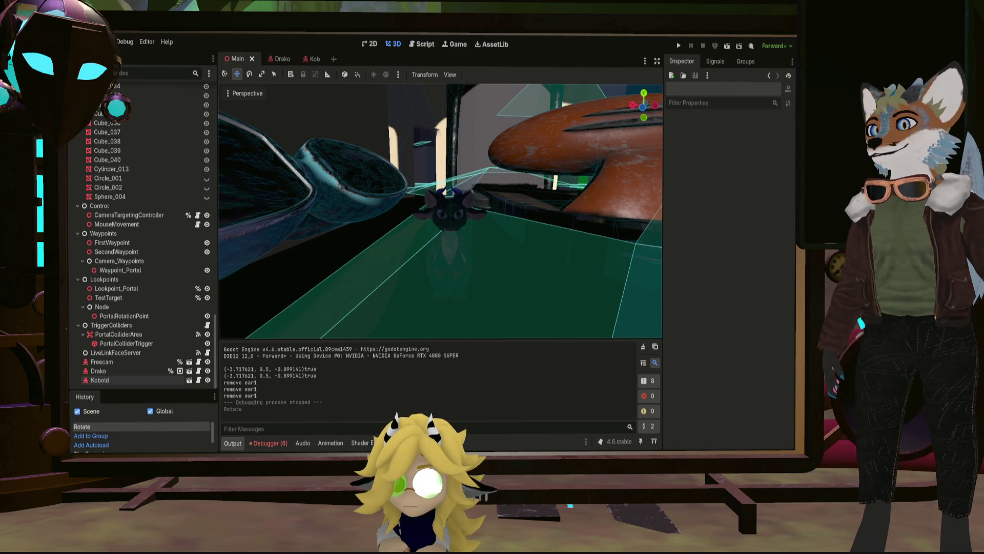
{"action": "middle_click_drag", "start_coordinate": [438, 209], "coordinate": [362, 208]}
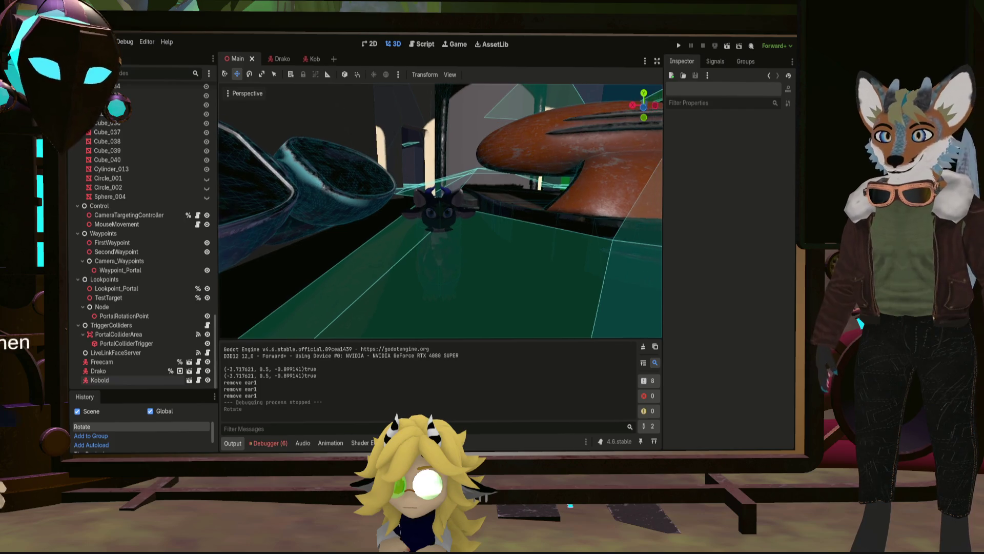
{"action": "middle_click_drag", "start_coordinate": [441, 210], "coordinate": [385, 230]}
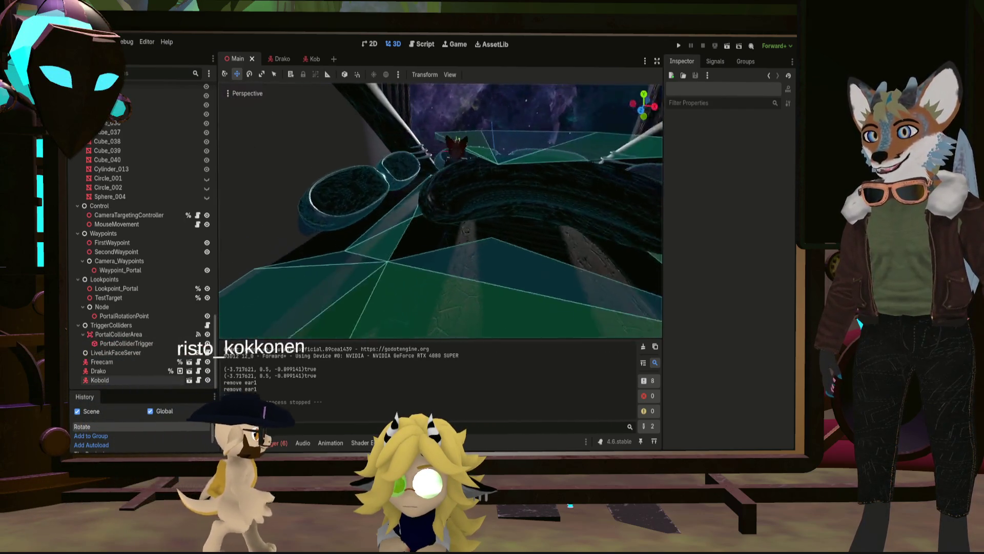
{"action": "middle_click_drag", "start_coordinate": [440, 210], "coordinate": [492, 221]}
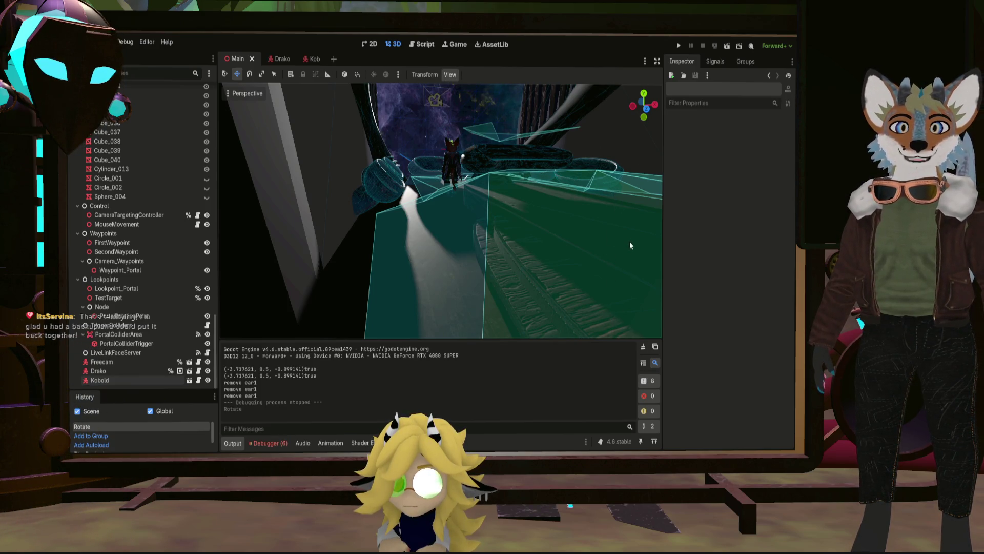
Hide the translucent green box over the walkway and fly the camera toward the lit shaft
{"action": "left_click", "coordinate": [640, 288]}
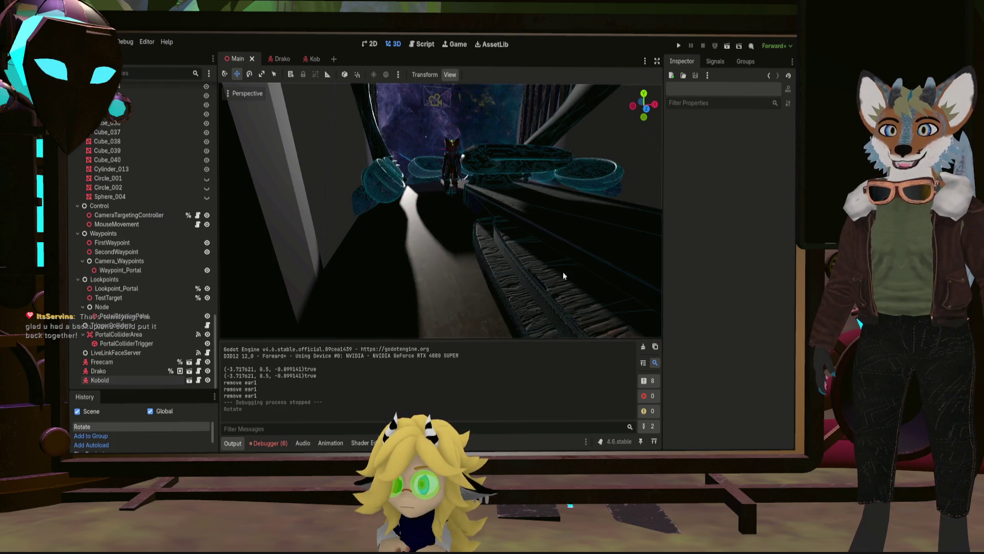
{"action": "middle_click_drag", "start_coordinate": [539, 231], "coordinate": [493, 223]}
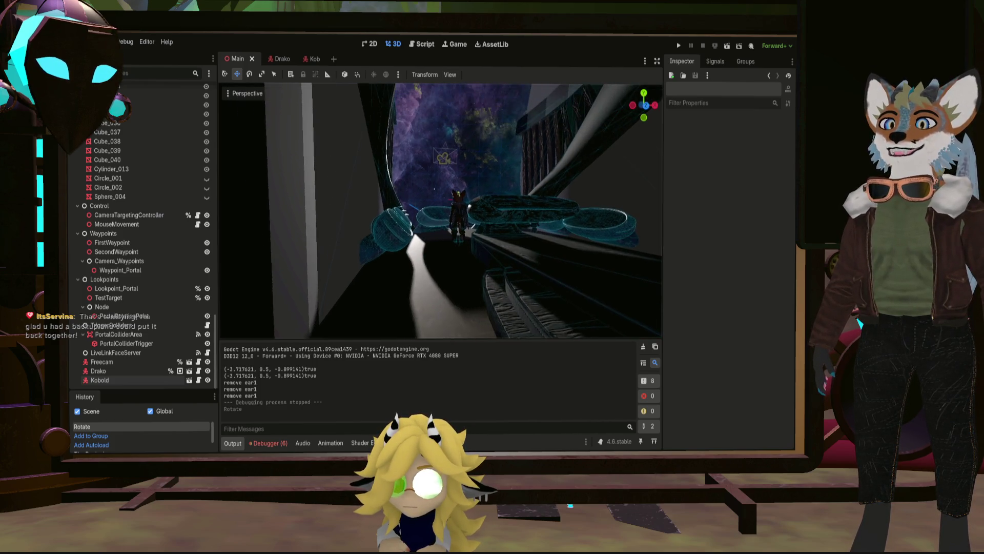
{"action": "right_click_drag", "start_coordinate": [443, 211], "coordinate": [443, 211]}
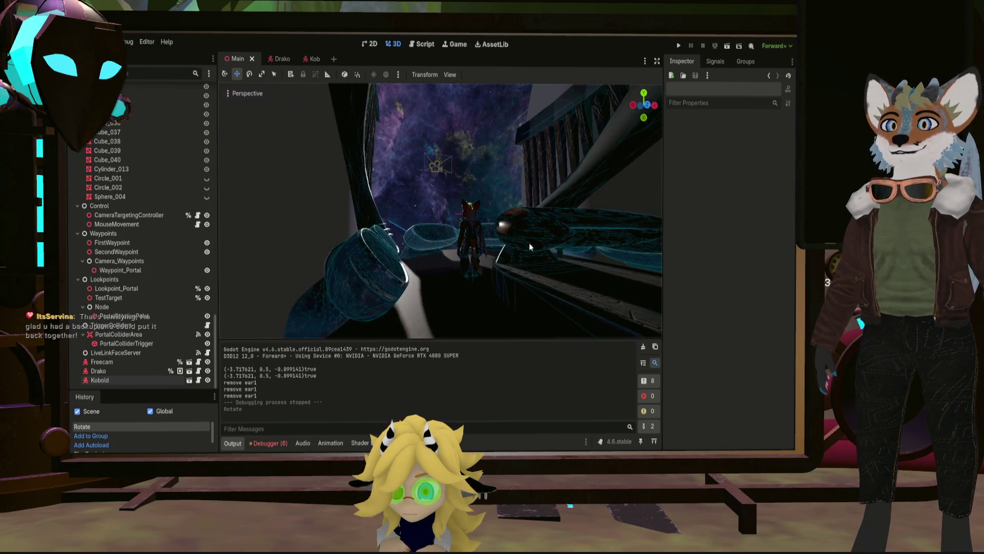
{"action": "right_click_drag", "start_coordinate": [550, 261], "coordinate": [548, 265]}
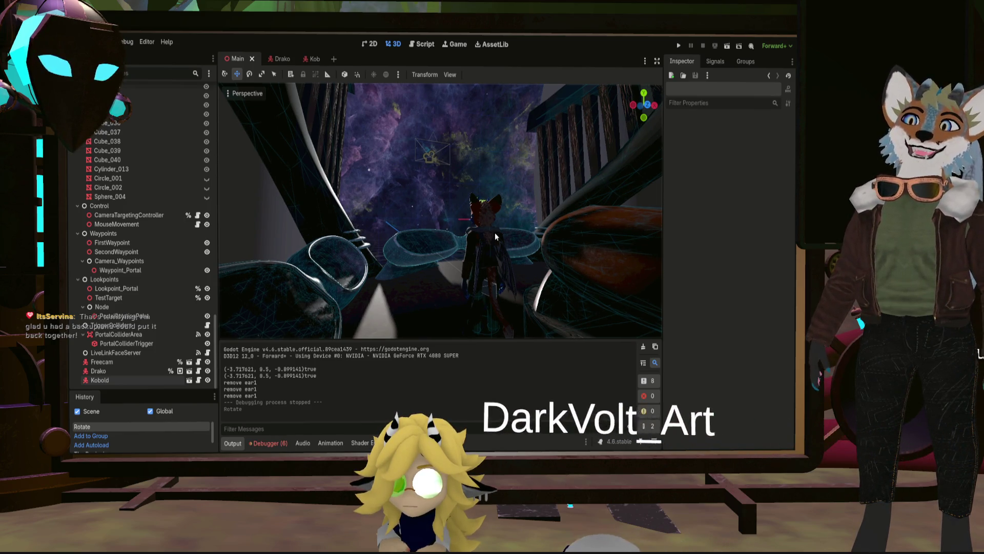
{"action": "right_click_drag", "start_coordinate": [492, 232], "coordinate": [492, 232]}
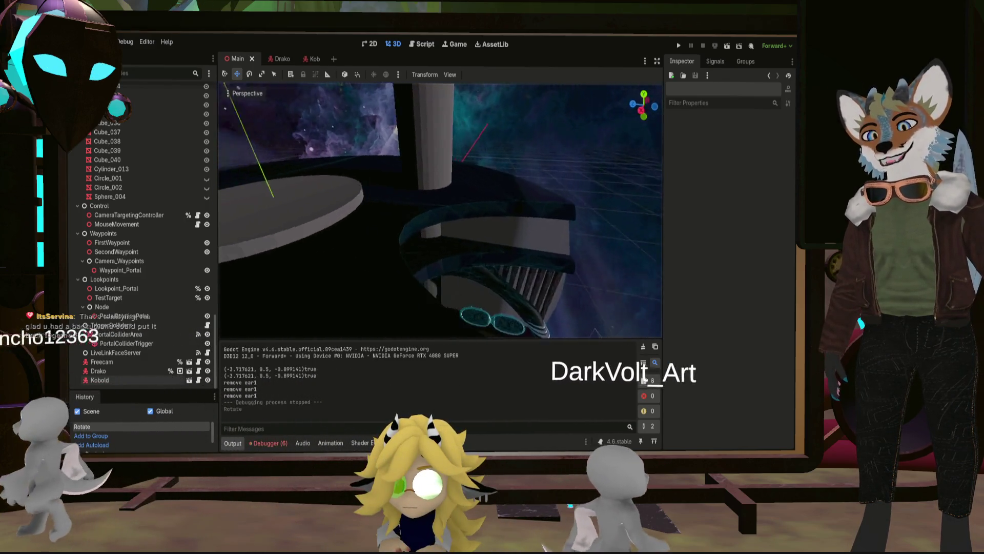
{"action": "mouse_move", "coordinate": [492, 233]}
{"action": "right_mouse_down"}
{"action": "mouse_move", "coordinate": [590, 213]}
{"action": "mouse_move", "coordinate": [534, 205]}
{"action": "right_mouse_up"}
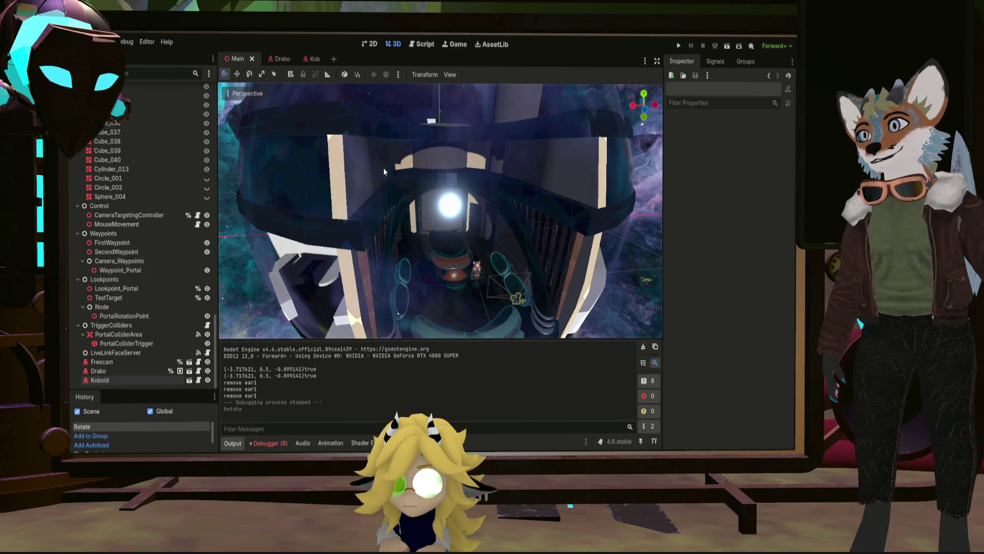
{"action": "right_click_drag", "start_coordinate": [380, 167], "coordinate": [68, 266]}
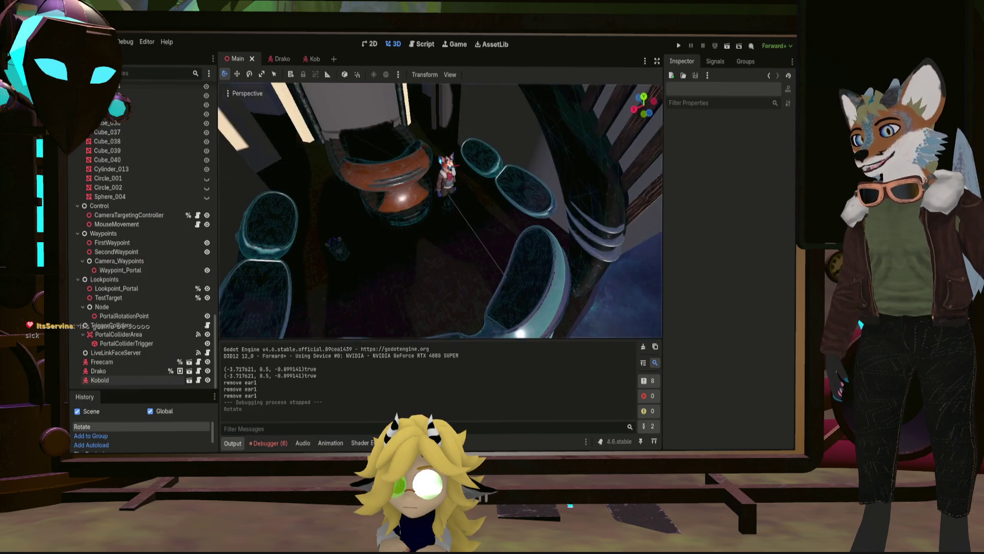
{"action": "middle_click_drag", "start_coordinate": [441, 318], "coordinate": [526, 198]}
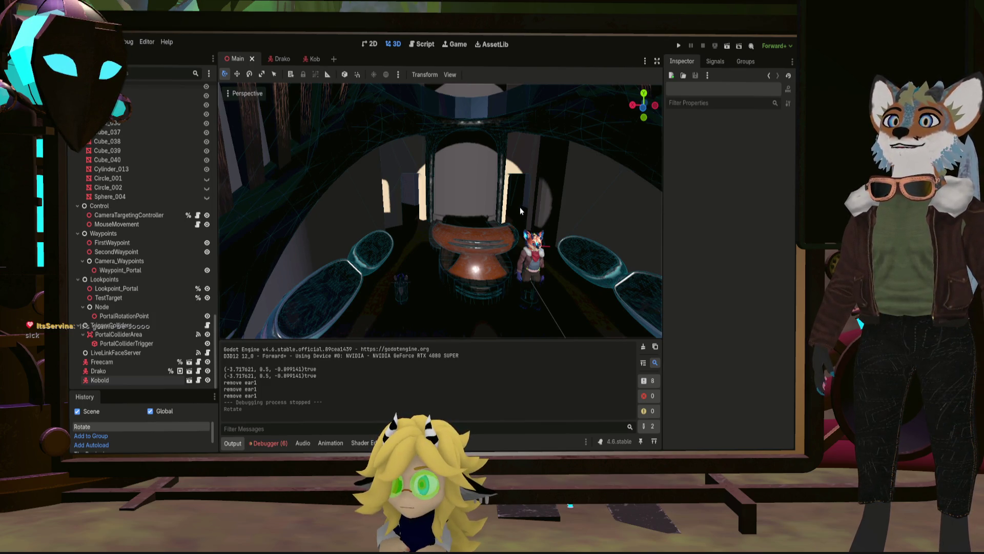
{"action": "mouse_move", "coordinate": [399, 199]}
{"action": "middle_mouse_down"}
{"action": "mouse_move", "coordinate": [431, 246]}
{"action": "mouse_move", "coordinate": [444, 231]}
{"action": "mouse_move", "coordinate": [390, 203]}
{"action": "middle_mouse_up"}
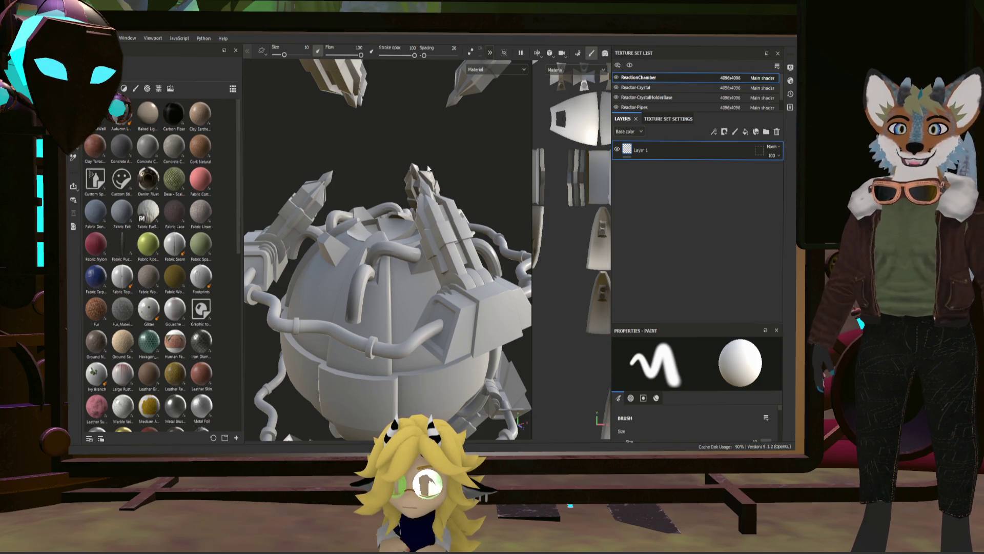
Delete the empty Layer 1 from ReactorChamber and add a new fill layer
{"action": "left_click_drag", "start_coordinate": [461, 139], "coordinate": [472, 137], "text": "alt"}
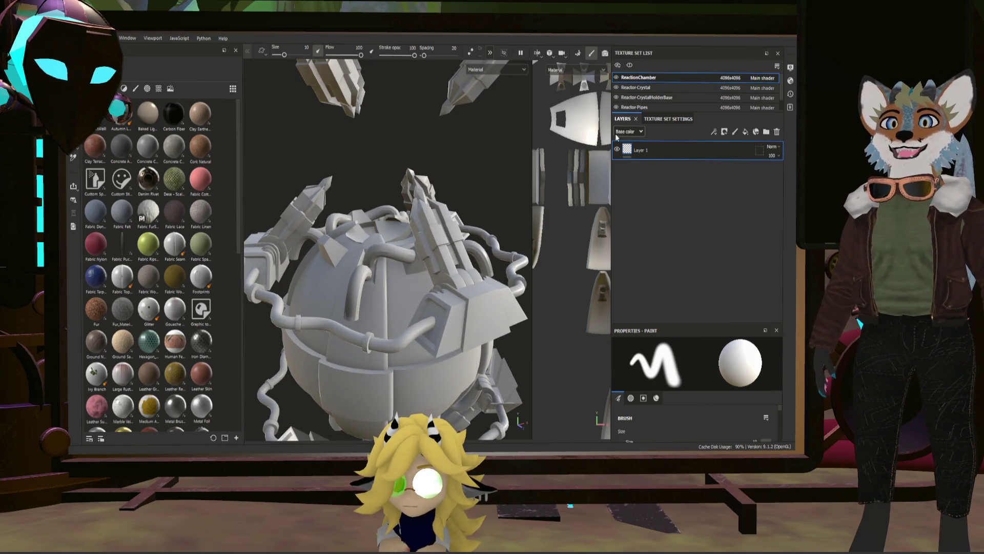
{"action": "double_click", "coordinate": [648, 151]}
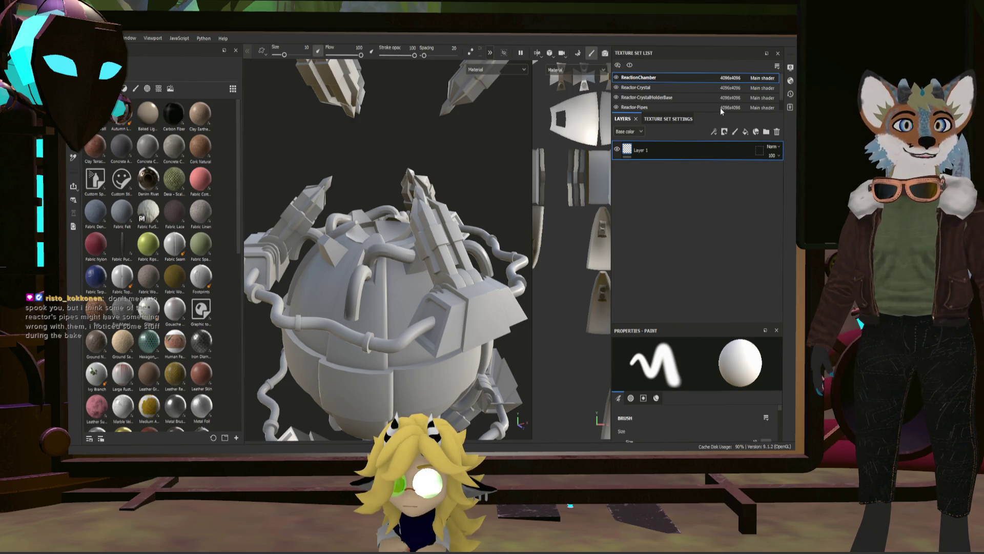
{"action": "key", "text": "Delete"}
{"action": "left_click", "coordinate": [744, 132]}
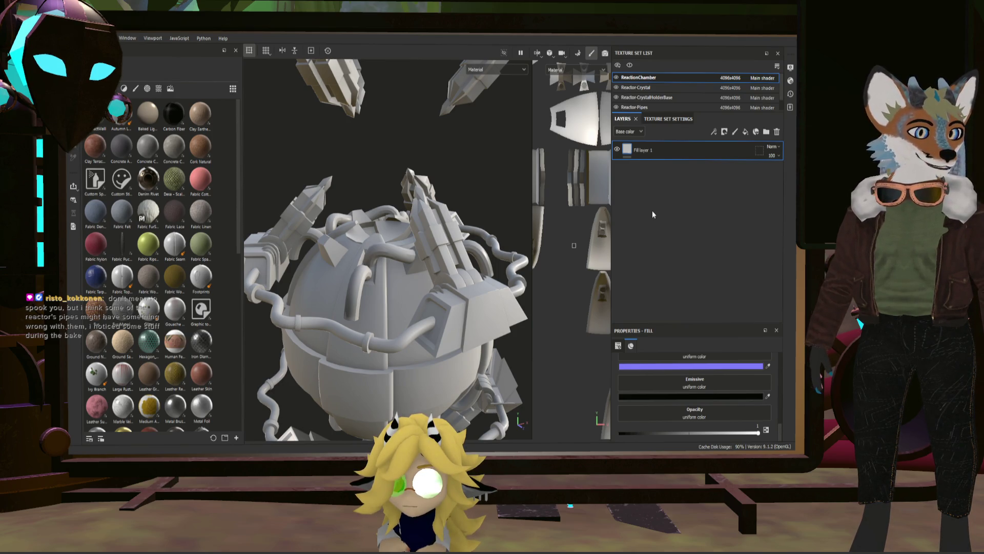
Orbit the reactor with its new fill layer, then switch over to Blender
{"action": "mouse_move", "coordinate": [515, 235]}
{"action": "left_mouse_down", "text": "alt"}
{"action": "mouse_move", "coordinate": [340, 302]}
{"action": "mouse_move", "coordinate": [468, 291]}
{"action": "mouse_move", "coordinate": [395, 294]}
{"action": "mouse_move", "coordinate": [401, 280]}
{"action": "mouse_move", "coordinate": [343, 273]}
{"action": "mouse_move", "coordinate": [535, 406]}
{"action": "left_mouse_up", "text": "alt"}
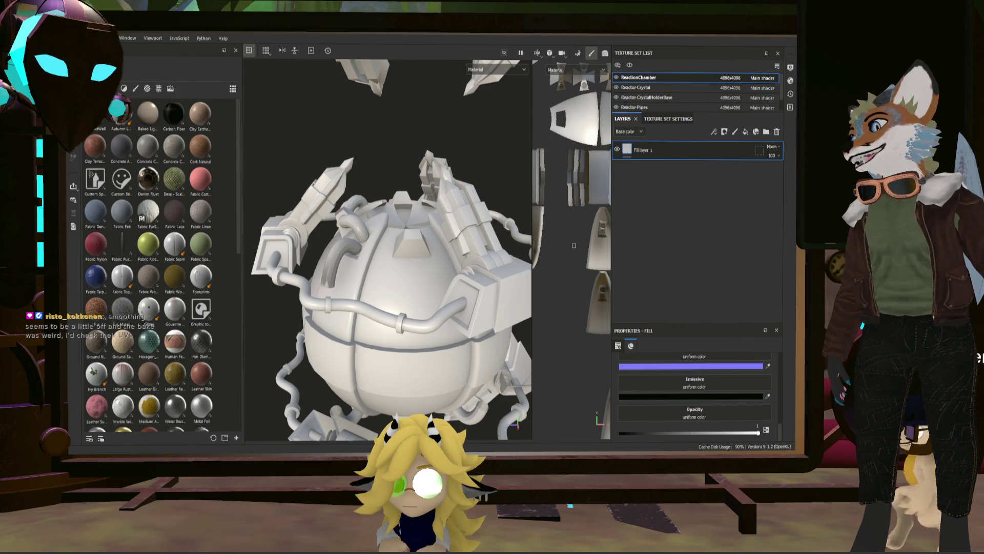
{"action": "key", "text": "alt+Tab"}
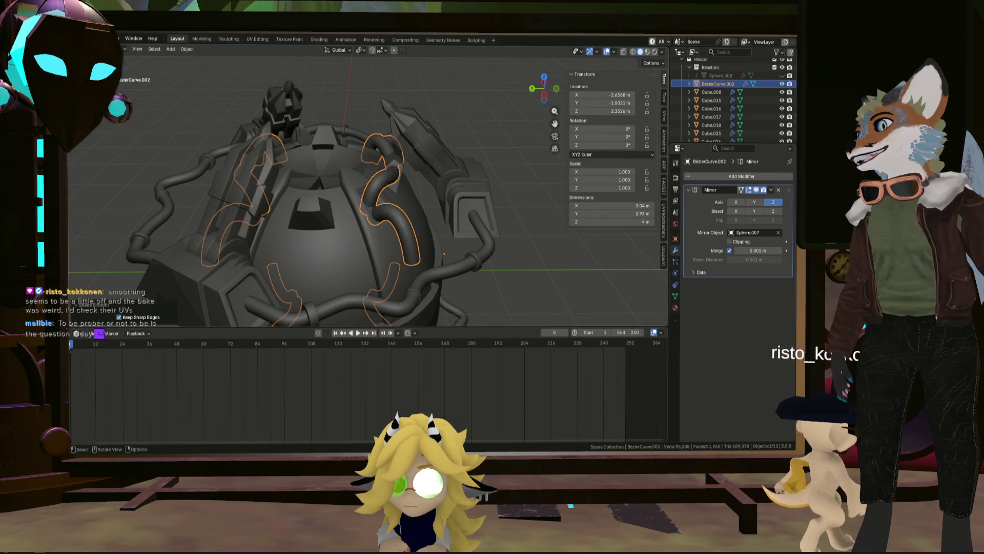
Inspect the orange pipes in the UV Editing workspace, then return to the Layout workspace
{"action": "left_click", "coordinate": [256, 39]}
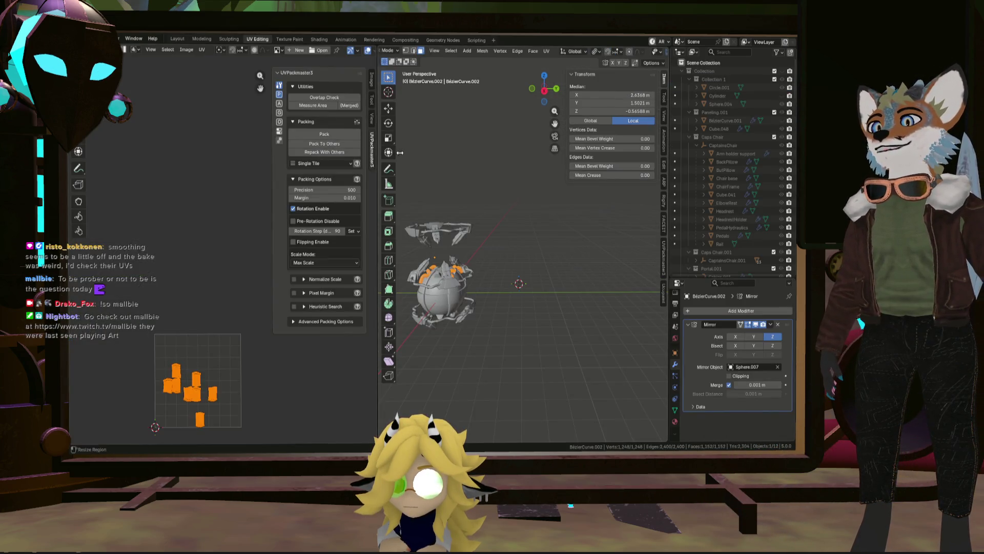
{"action": "scroll", "coordinate": [144, 375], "scroll_direction": "up", "scroll_amount": 3}
{"action": "scroll", "coordinate": [273, 344], "scroll_direction": "up", "scroll_amount": 3}
{"action": "scroll", "coordinate": [271, 357], "scroll_direction": "down", "scroll_amount": 3}
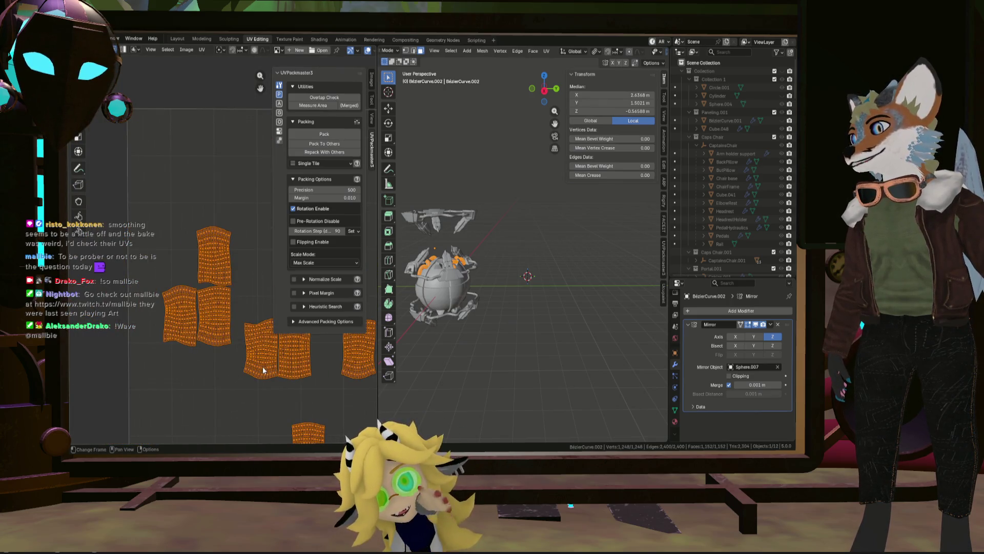
{"action": "middle_click_drag", "start_coordinate": [462, 285], "coordinate": [448, 278]}
{"action": "scroll", "coordinate": [448, 279], "scroll_direction": "up", "scroll_amount": 2}
{"action": "scroll", "coordinate": [469, 281], "scroll_direction": "up", "scroll_amount": 2}
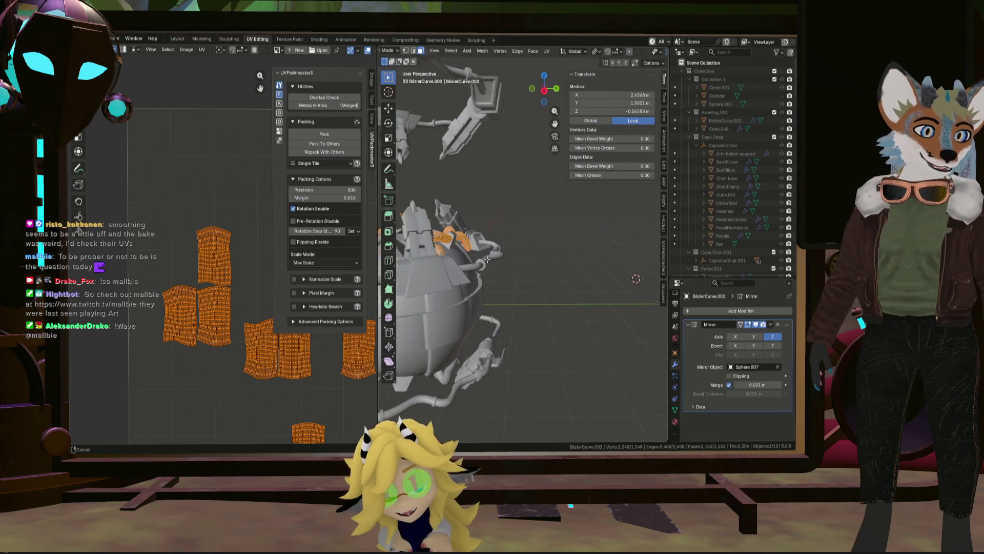
{"action": "scroll", "coordinate": [493, 283], "scroll_direction": "up", "scroll_amount": 3}
{"action": "scroll", "coordinate": [517, 284], "scroll_direction": "up", "scroll_amount": 3}
{"action": "mouse_move", "coordinate": [518, 285]}
{"action": "middle_mouse_down"}
{"action": "mouse_move", "coordinate": [508, 302]}
{"action": "mouse_move", "coordinate": [464, 288]}
{"action": "middle_mouse_up"}
{"action": "scroll", "coordinate": [508, 300], "scroll_direction": "up", "scroll_amount": 3}
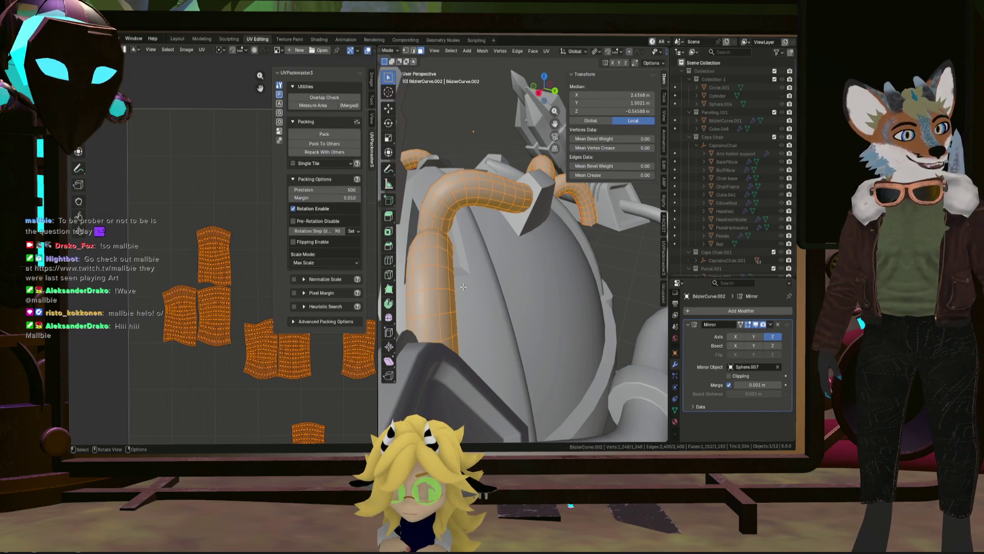
{"action": "mouse_move", "coordinate": [444, 290]}
{"action": "middle_mouse_down"}
{"action": "mouse_move", "coordinate": [601, 280]}
{"action": "mouse_move", "coordinate": [531, 287]}
{"action": "mouse_move", "coordinate": [476, 258]}
{"action": "middle_mouse_up"}
{"action": "scroll", "coordinate": [505, 279], "scroll_direction": "up", "scroll_amount": 3}
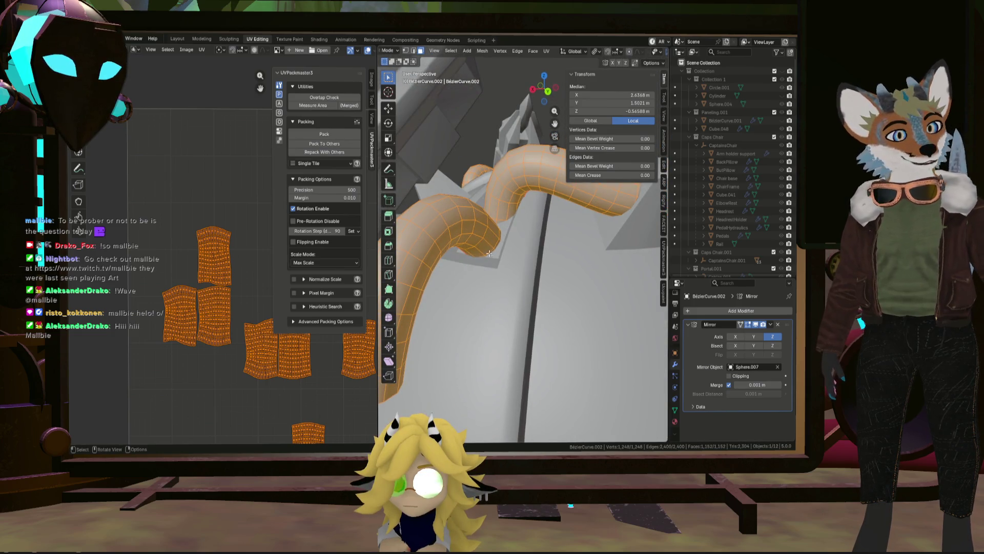
{"action": "scroll", "coordinate": [490, 259], "scroll_direction": "down", "scroll_amount": 5}
{"action": "middle_click_drag", "start_coordinate": [490, 259], "coordinate": [479, 283]}
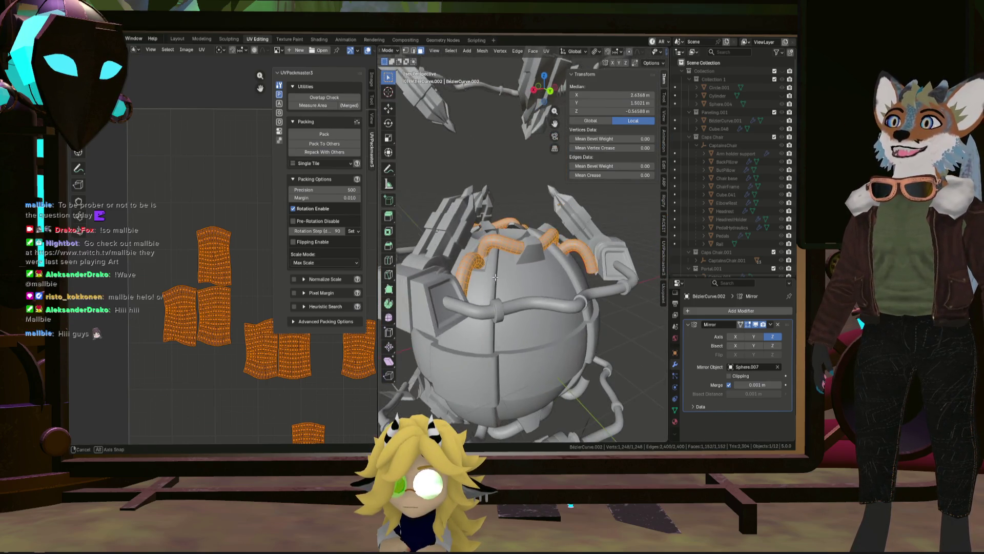
{"action": "scroll", "coordinate": [450, 284], "scroll_direction": "up", "scroll_amount": 3}
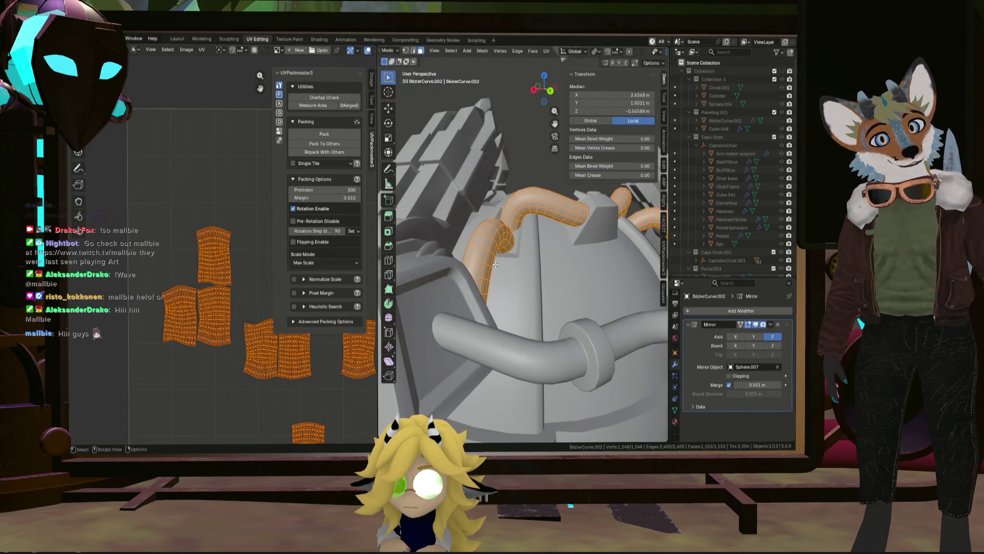
{"action": "middle_click_drag", "start_coordinate": [497, 248], "coordinate": [505, 278]}
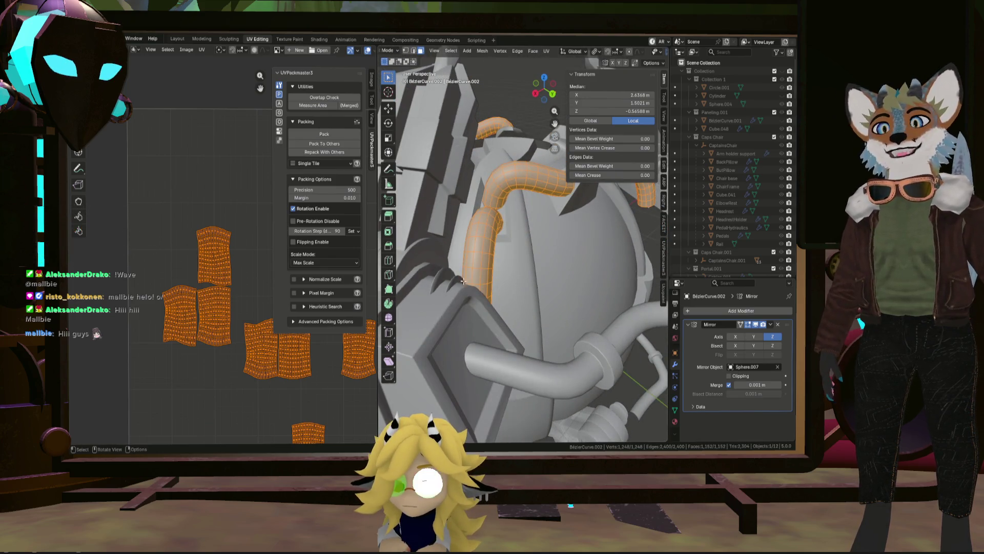
{"action": "scroll", "coordinate": [223, 328], "scroll_direction": "down", "scroll_amount": 2}
{"action": "scroll", "coordinate": [232, 335], "scroll_direction": "up", "scroll_amount": 2}
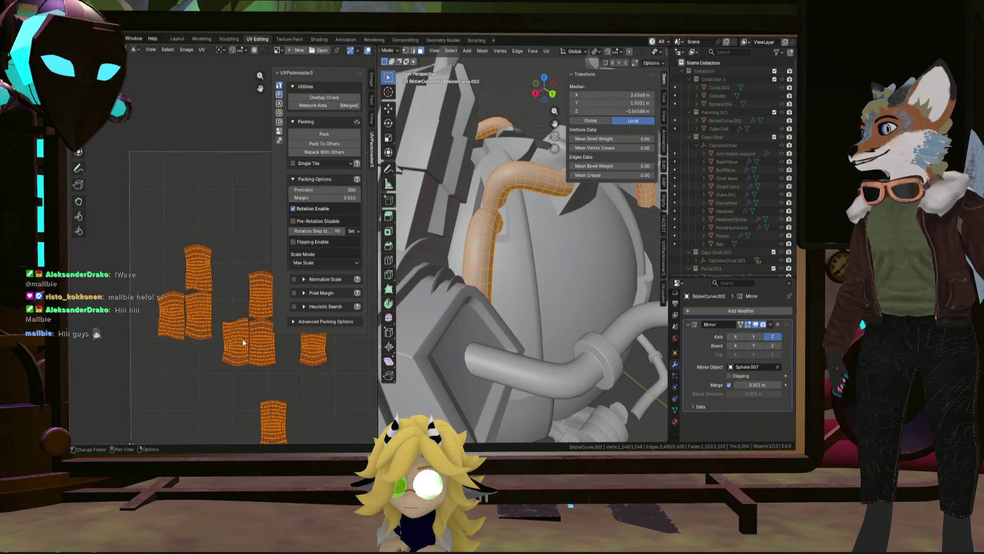
{"action": "scroll", "coordinate": [243, 342], "scroll_direction": "up", "scroll_amount": 2}
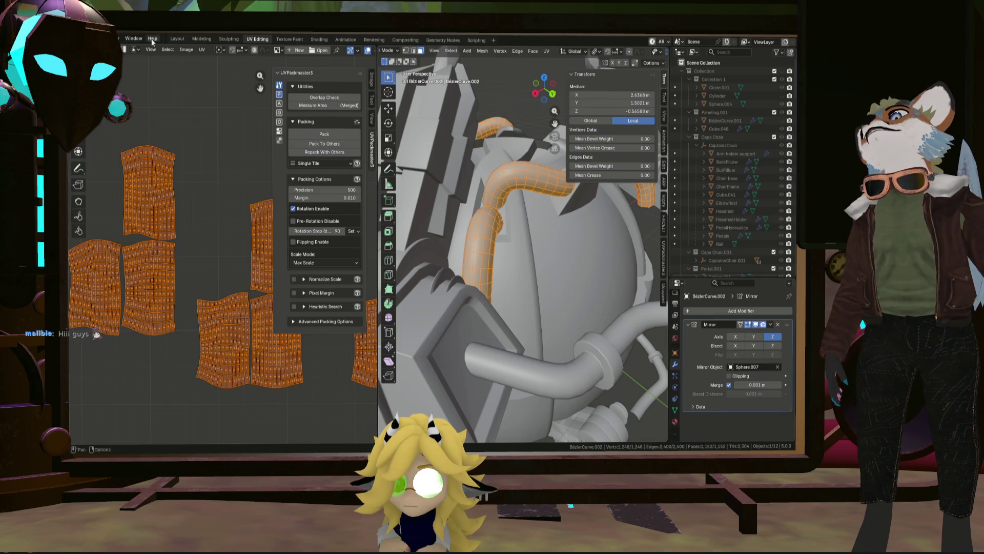
{"action": "left_click", "coordinate": [177, 38]}
{"action": "mouse_move", "coordinate": [269, 71]}
{"action": "middle_mouse_down"}
{"action": "mouse_move", "coordinate": [312, 180]}
{"action": "mouse_move", "coordinate": [403, 220]}
{"action": "middle_mouse_up"}
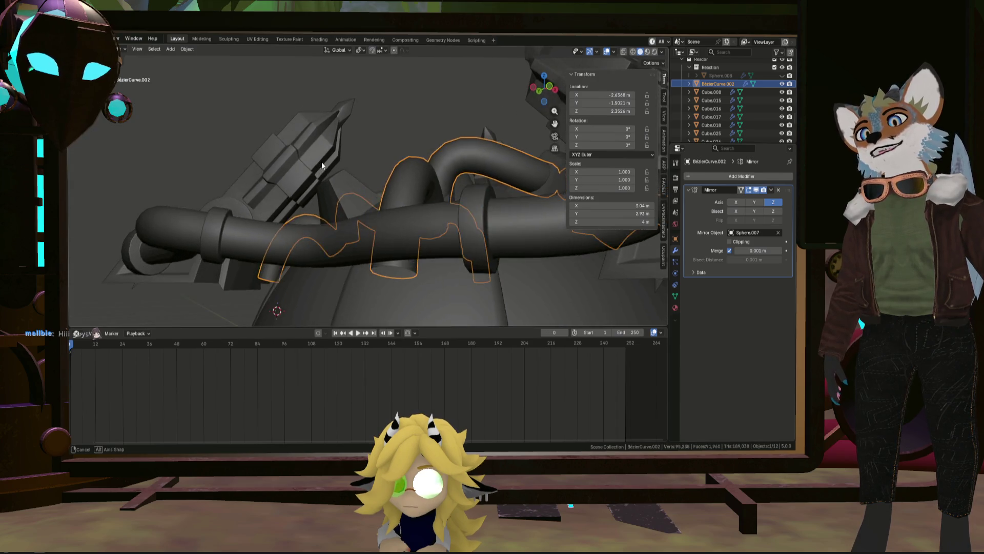
{"action": "scroll", "coordinate": [404, 216], "scroll_direction": "down", "scroll_amount": 5}
Select every reactor object starting from Cube.008 and peek at the export formats without exporting
{"action": "left_click", "coordinate": [475, 204]}
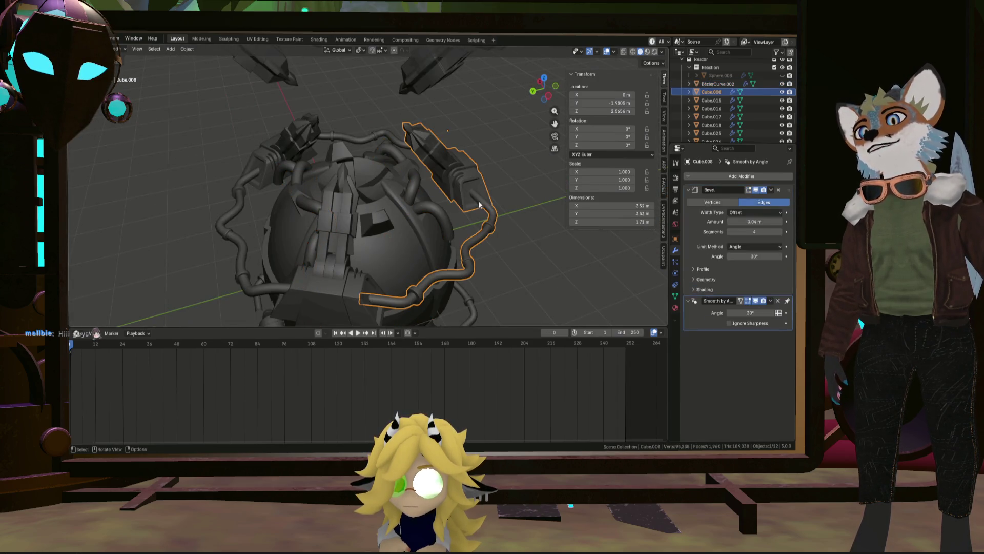
{"action": "key", "text": "a"}
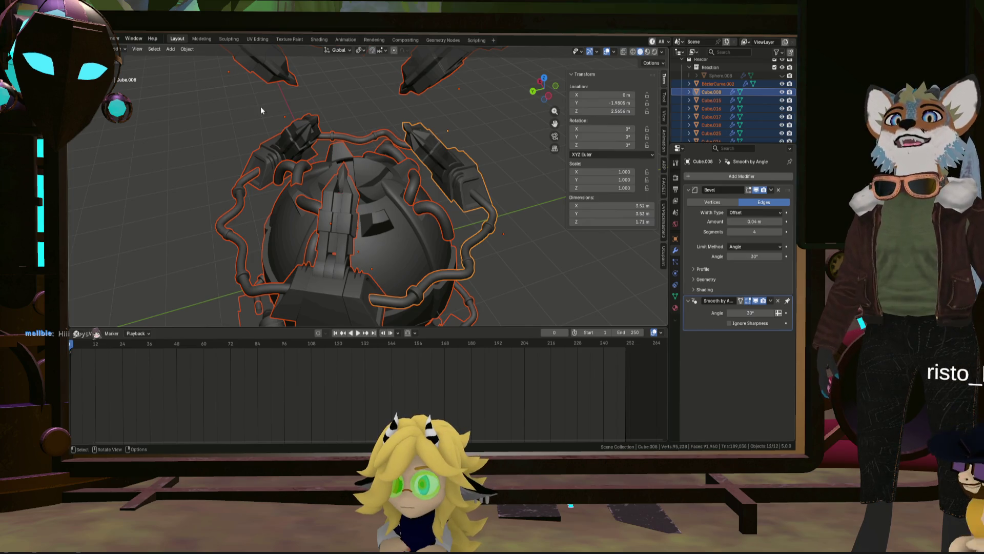
{"action": "middle_click_drag", "start_coordinate": [261, 106], "coordinate": [323, 154]}
{"action": "left_click", "coordinate": [84, 38]}
{"action": "mouse_move", "coordinate": [96, 165]}
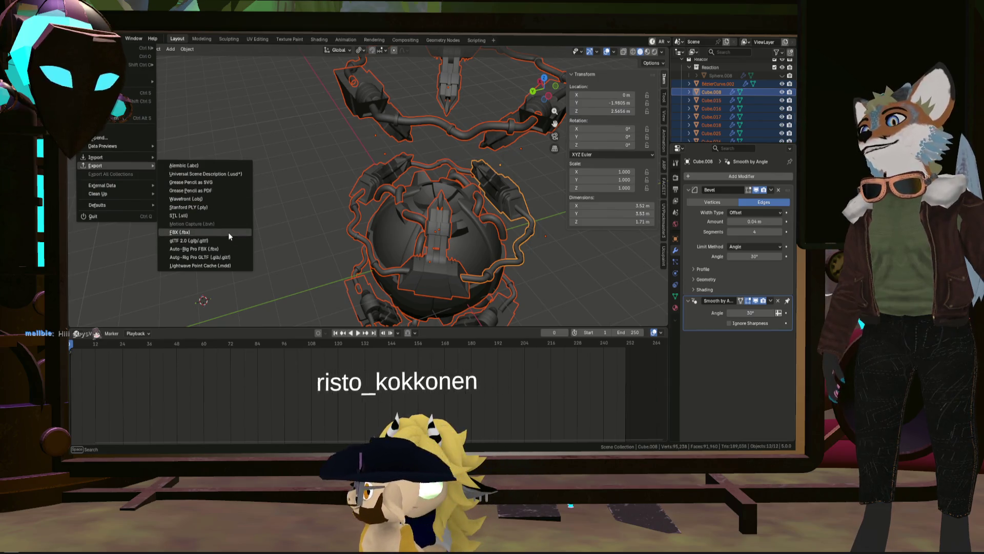
{"action": "key", "text": "Escape"}
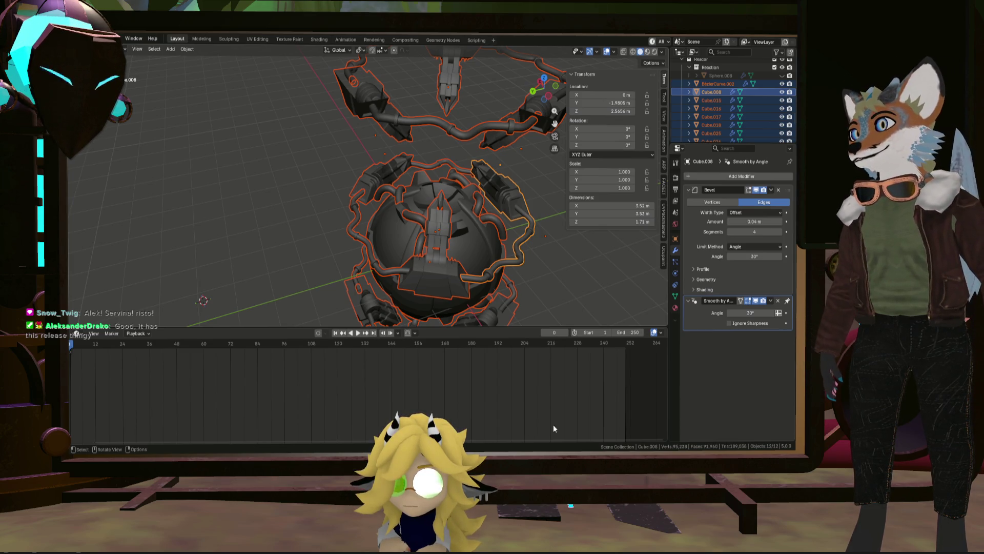
Remove the Bevel modifier from Cube.008, Cube.015, Cube.016, Cube.017 and Cube.018
{"action": "left_click", "coordinate": [711, 91]}
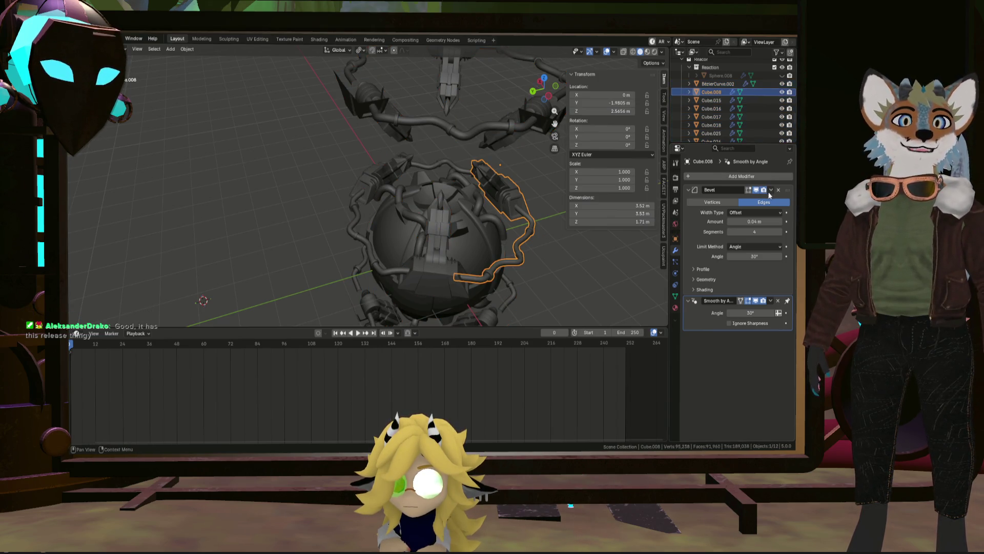
{"action": "key", "text": "Down"}
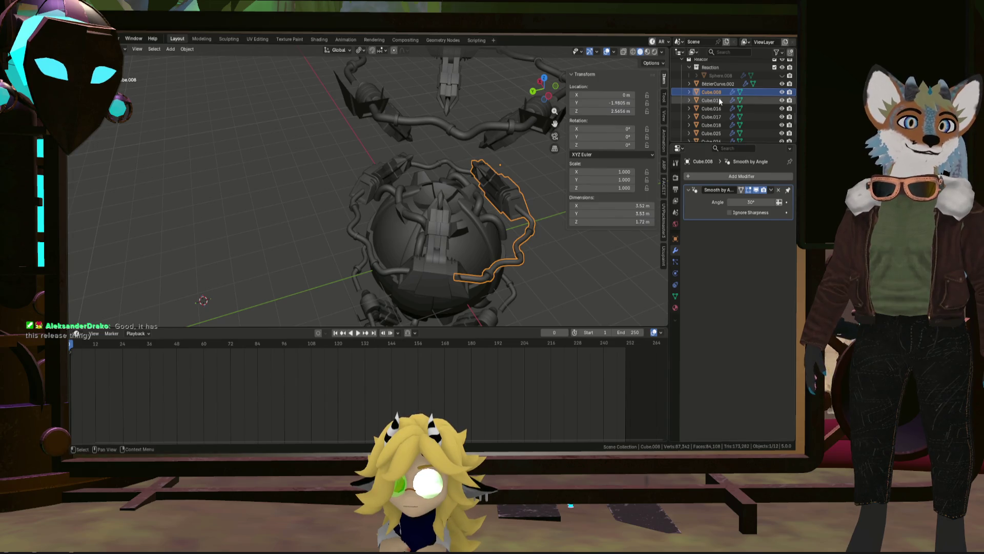
{"action": "left_click", "coordinate": [772, 190]}
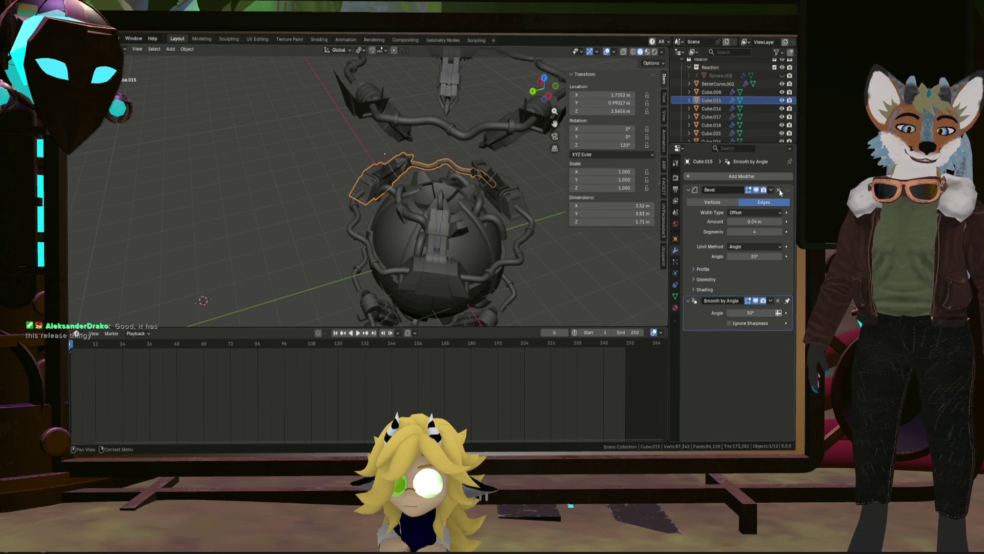
{"action": "left_click", "coordinate": [736, 200]}
{"action": "left_click", "coordinate": [717, 109]}
{"action": "left_click", "coordinate": [778, 193]}
{"action": "left_click", "coordinate": [715, 117]}
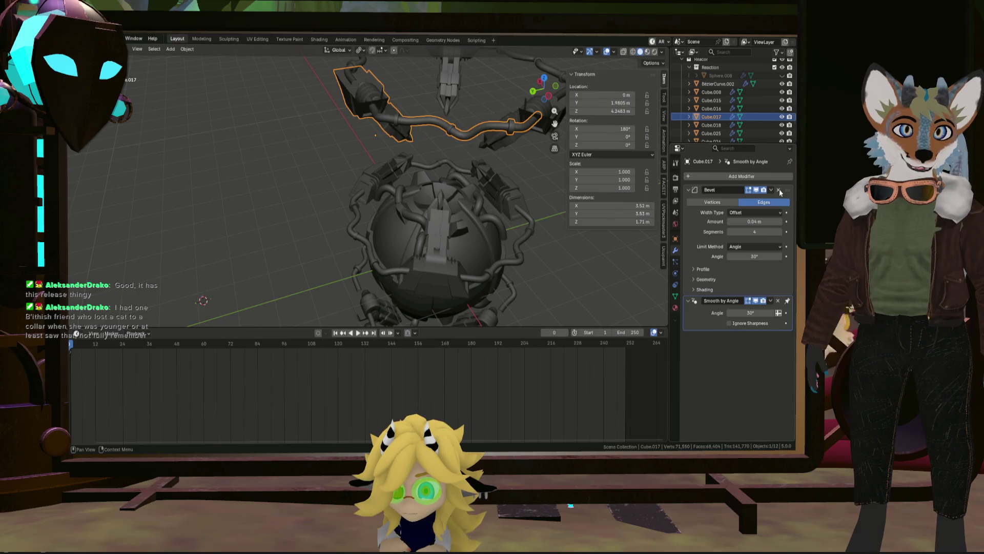
{"action": "left_click", "coordinate": [780, 189]}
{"action": "left_click", "coordinate": [722, 125]}
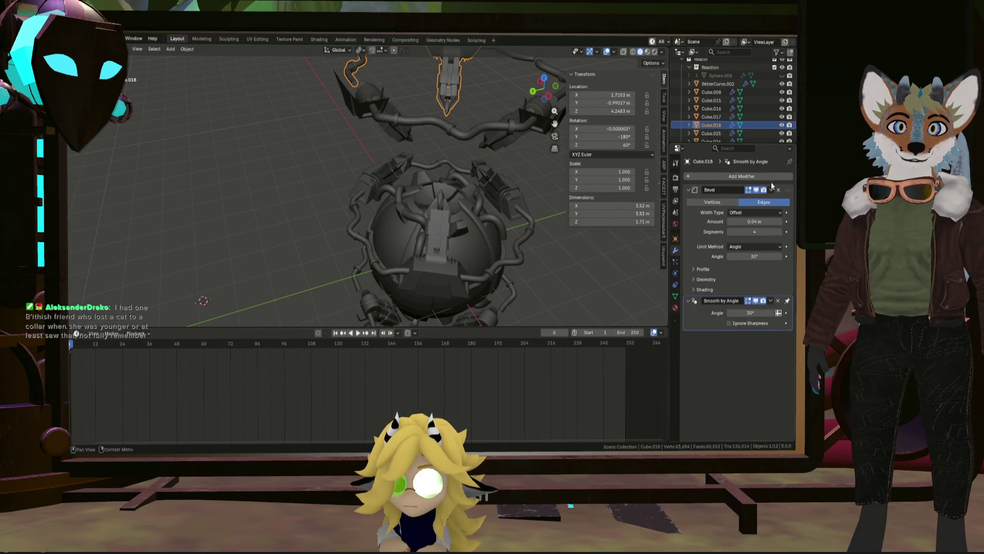
{"action": "left_click", "coordinate": [780, 190]}
{"action": "scroll", "coordinate": [716, 126], "scroll_direction": "down", "scroll_amount": 1}
Remove the Bevel modifier from Cube.025, Cube.026, Cube.042 and Cube.043
{"action": "left_click", "coordinate": [715, 117]}
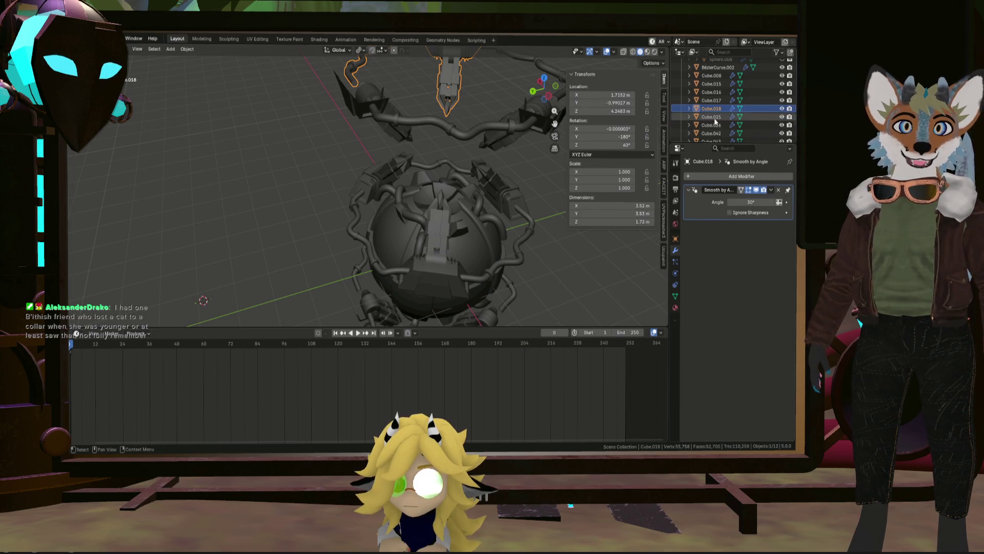
{"action": "left_click", "coordinate": [779, 190]}
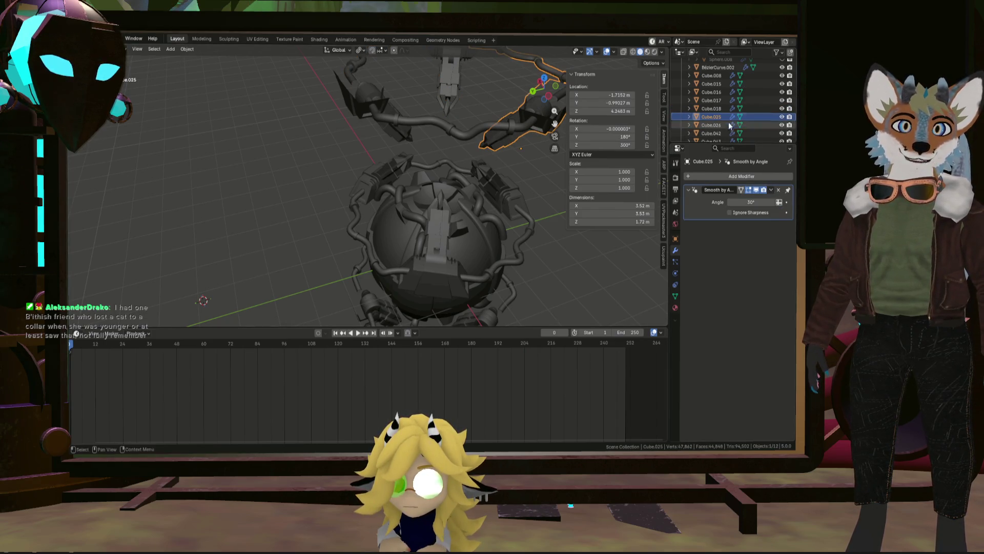
{"action": "scroll", "coordinate": [729, 126], "scroll_direction": "down", "scroll_amount": 2}
{"action": "left_click", "coordinate": [711, 93]}
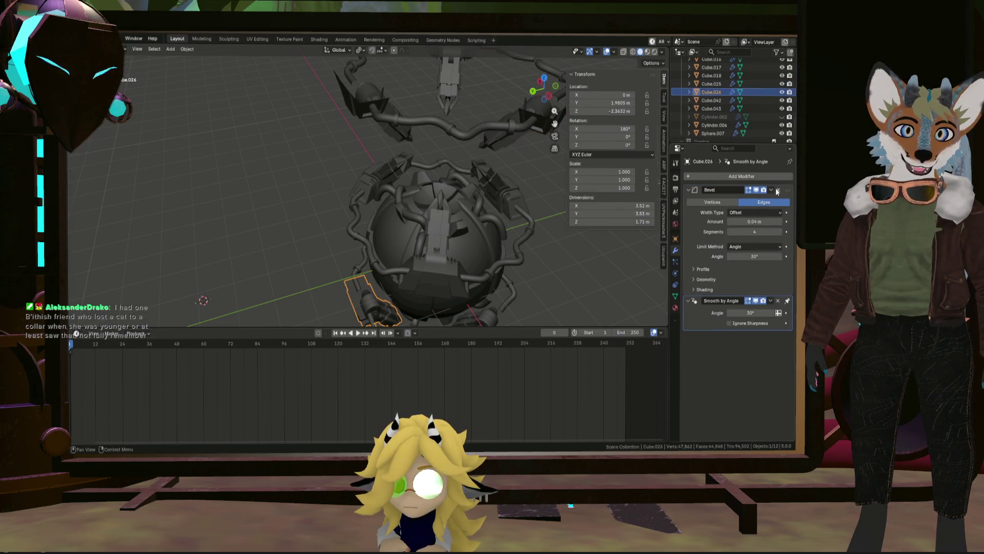
{"action": "left_click", "coordinate": [779, 190]}
{"action": "left_click", "coordinate": [714, 100]}
{"action": "left_click", "coordinate": [779, 189]}
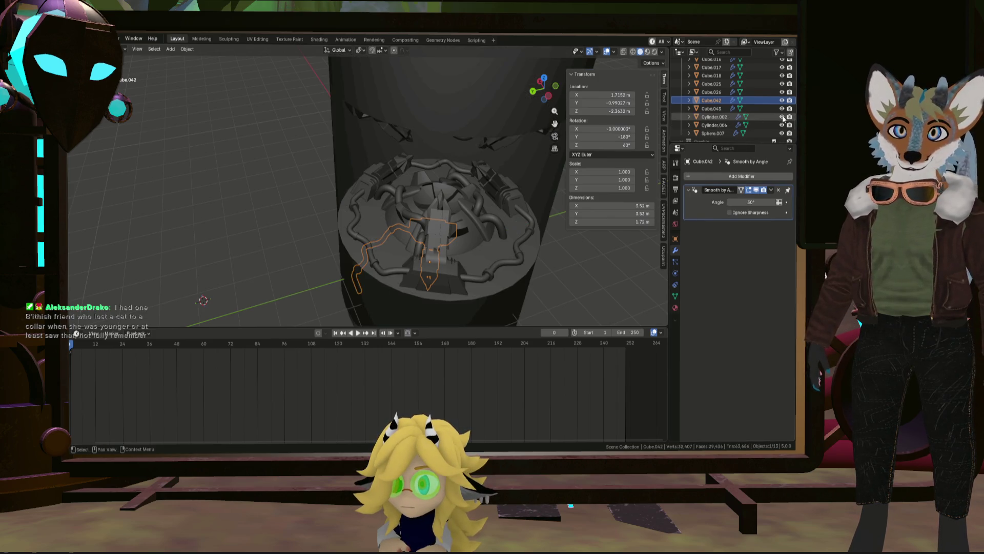
{"action": "left_click", "coordinate": [712, 109]}
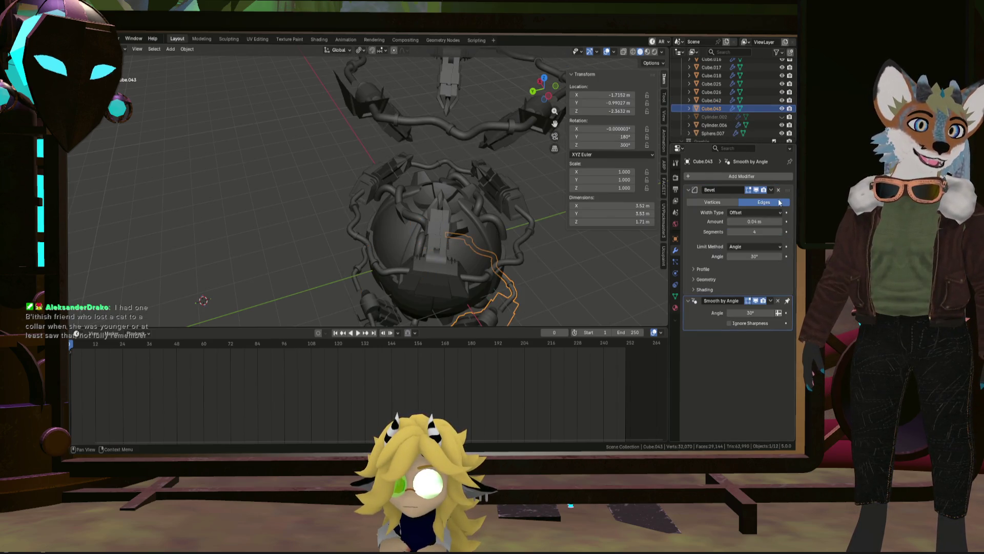
{"action": "left_click", "coordinate": [779, 190]}
Review Cylinder.006, Sphere.007 and the Cube pieces to confirm only Smooth by Angle remains
{"action": "left_click", "coordinate": [720, 125]}
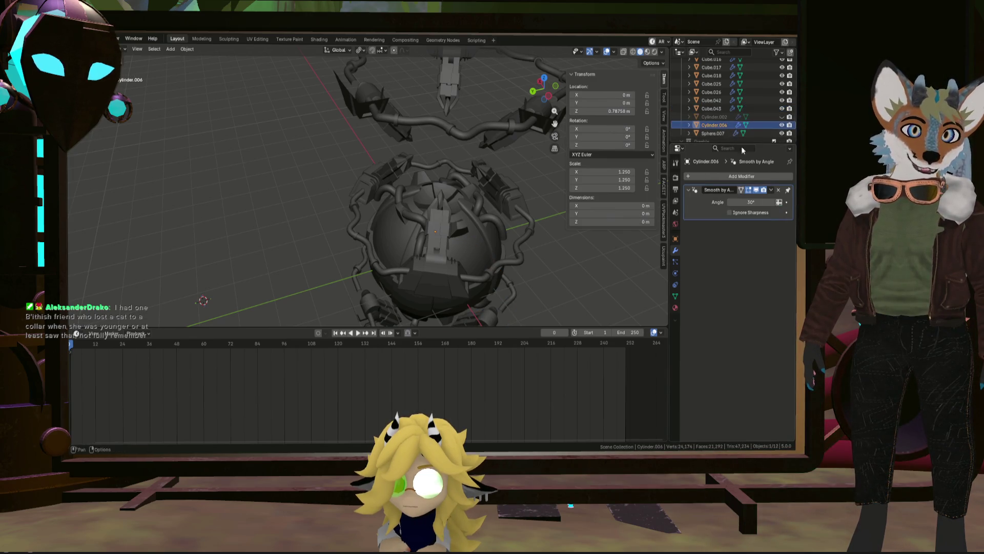
{"action": "left_click", "coordinate": [721, 133]}
{"action": "scroll", "coordinate": [715, 129], "scroll_direction": "down", "scroll_amount": 5}
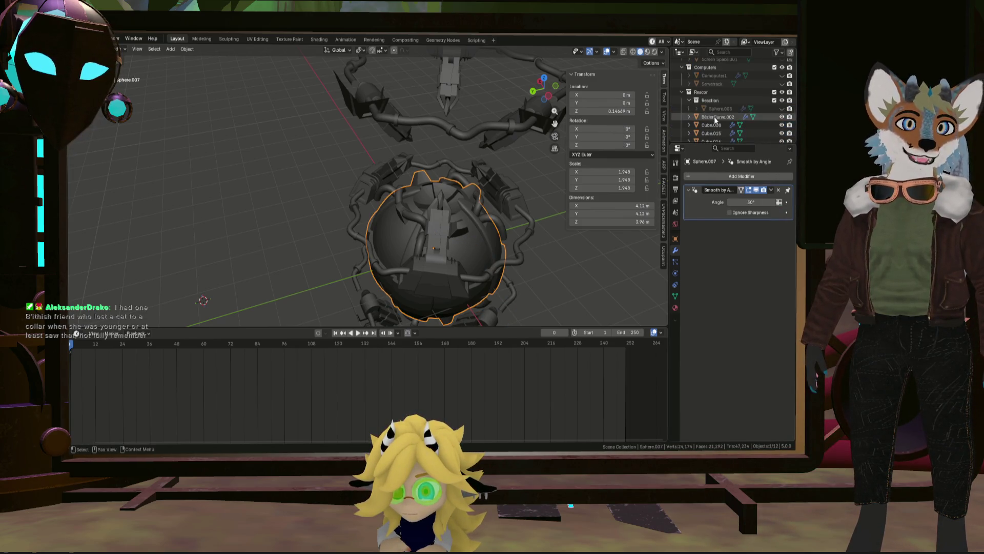
{"action": "left_click", "coordinate": [714, 125]}
{"action": "scroll", "coordinate": [714, 125], "scroll_direction": "down", "scroll_amount": 2}
{"action": "left_click", "coordinate": [712, 107]}
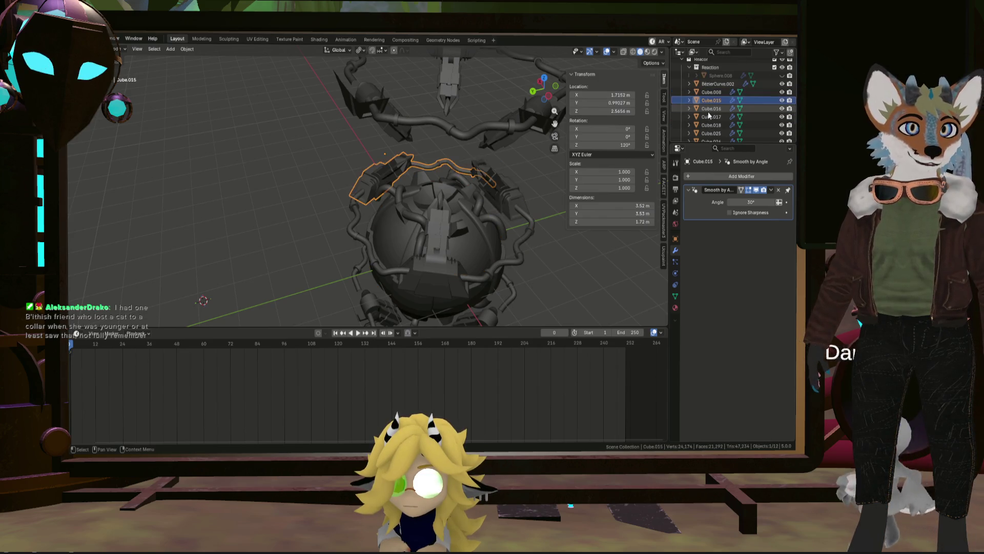
{"action": "left_click", "coordinate": [707, 116]}
{"action": "left_click", "coordinate": [706, 133]}
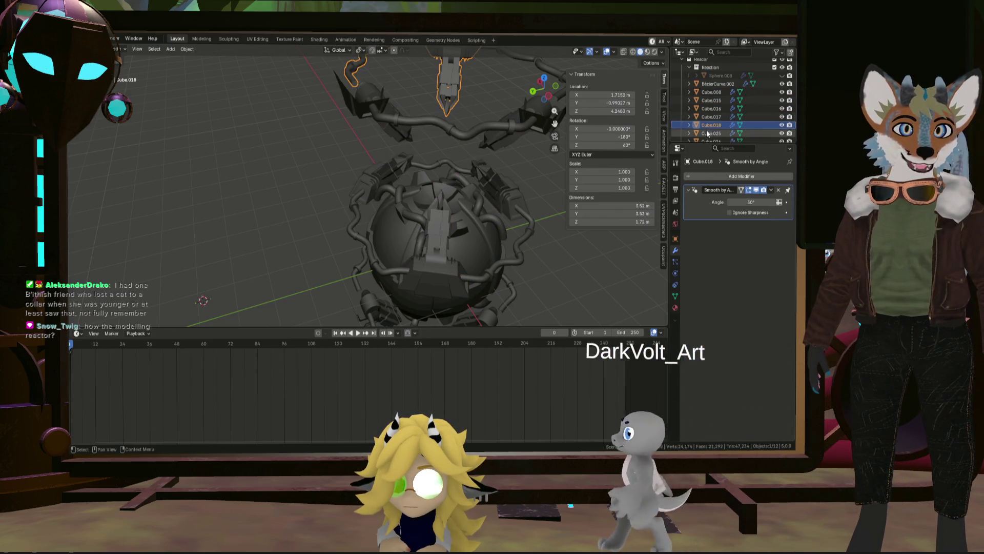
{"action": "scroll", "coordinate": [707, 127], "scroll_direction": "down", "scroll_amount": 2}
{"action": "left_click", "coordinate": [705, 116]}
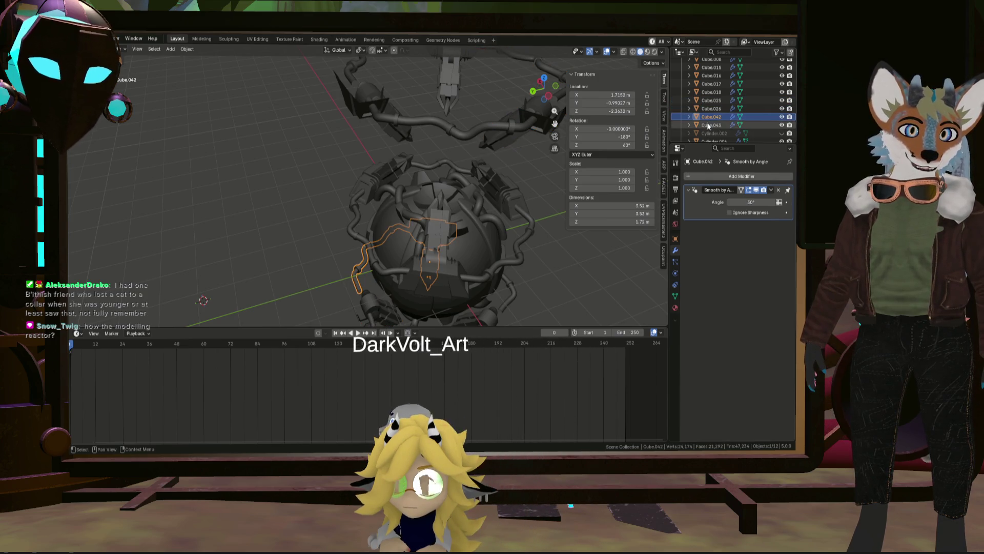
{"action": "scroll", "coordinate": [711, 116], "scroll_direction": "down", "scroll_amount": 2}
{"action": "left_click", "coordinate": [723, 116]}
{"action": "scroll", "coordinate": [720, 117], "scroll_direction": "up", "scroll_amount": 4}
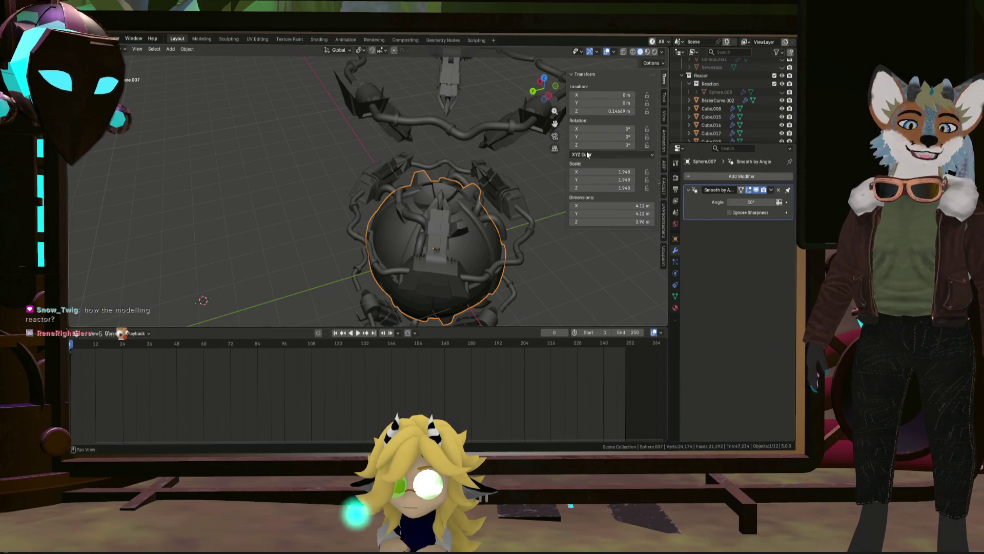
Select all reactor objects, check the file menu without exporting, and return to Substance Painter
{"action": "key", "text": "a"}
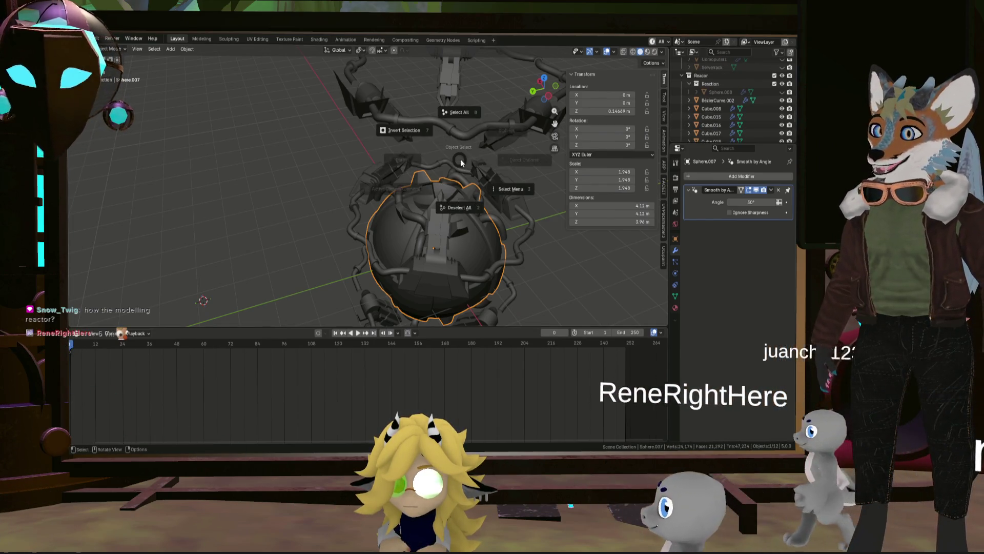
{"action": "left_click", "coordinate": [460, 112]}
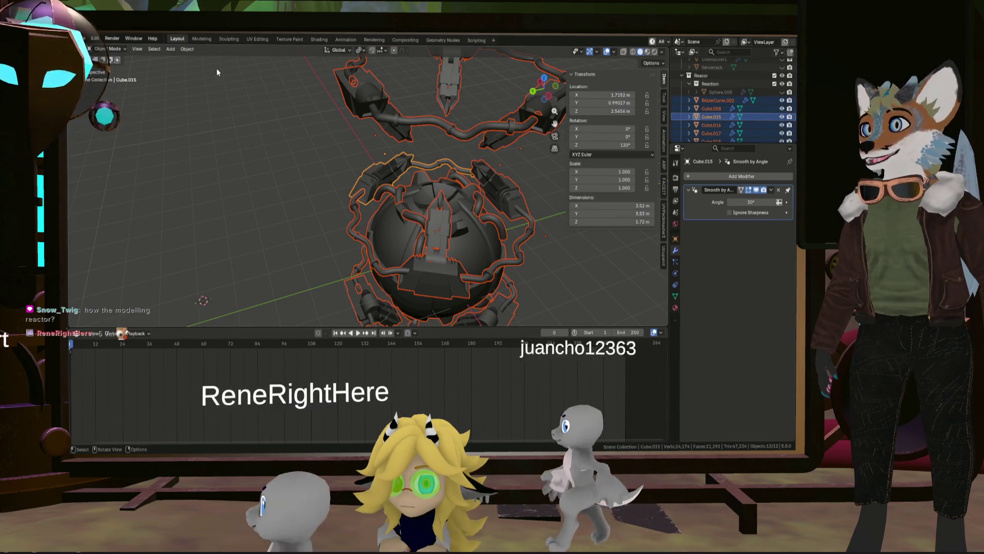
{"action": "left_click", "coordinate": [81, 38]}
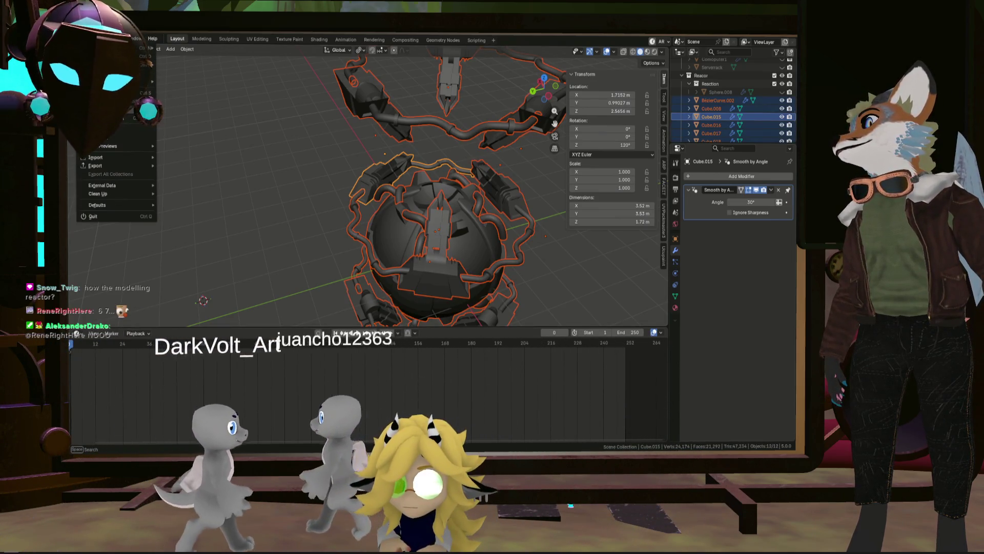
{"action": "mouse_move", "coordinate": [96, 165]}
{"action": "key", "text": "Escape"}
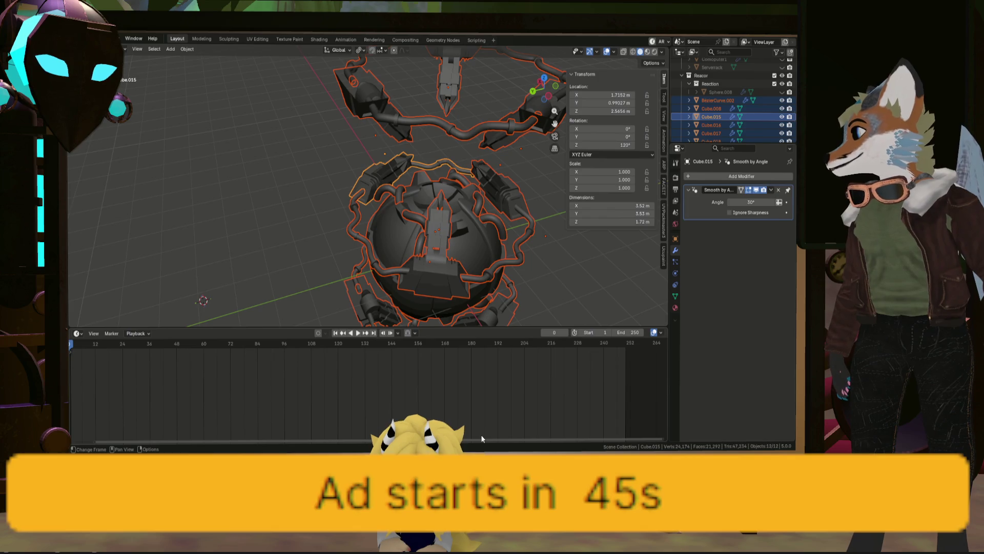
{"action": "key", "text": "alt+Tab"}
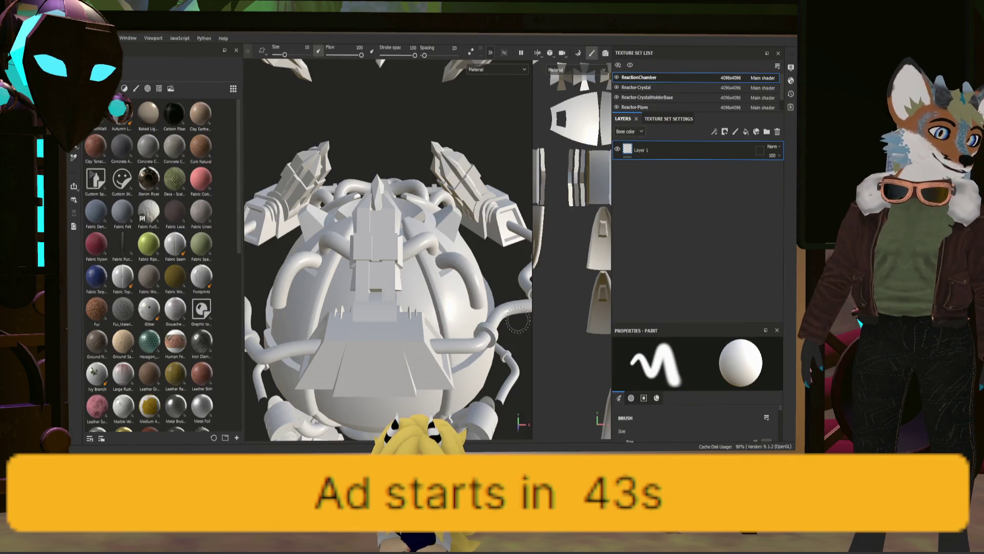
{"action": "scroll", "coordinate": [459, 292], "scroll_direction": "up", "scroll_amount": 2}
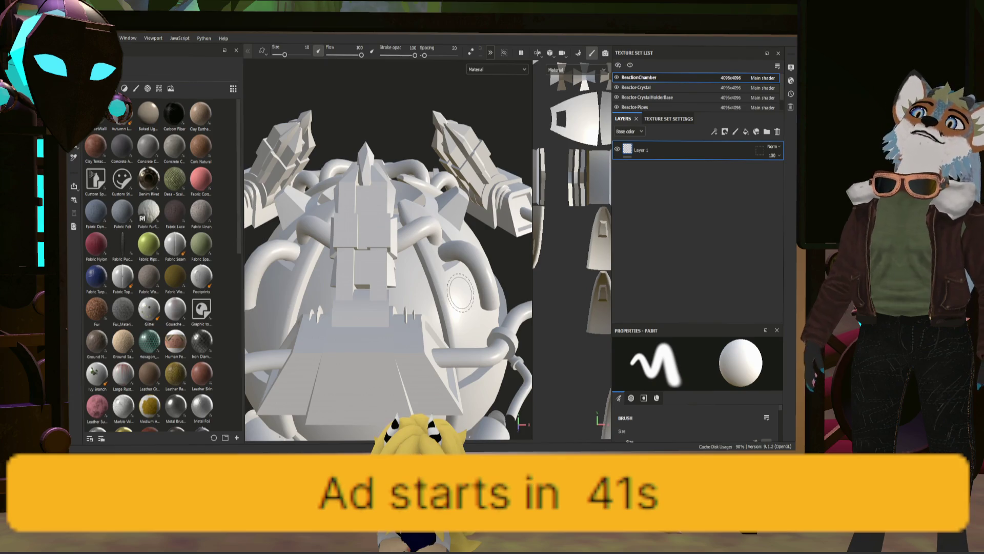
{"action": "left_click_drag", "start_coordinate": [405, 290], "coordinate": [482, 280], "text": "alt"}
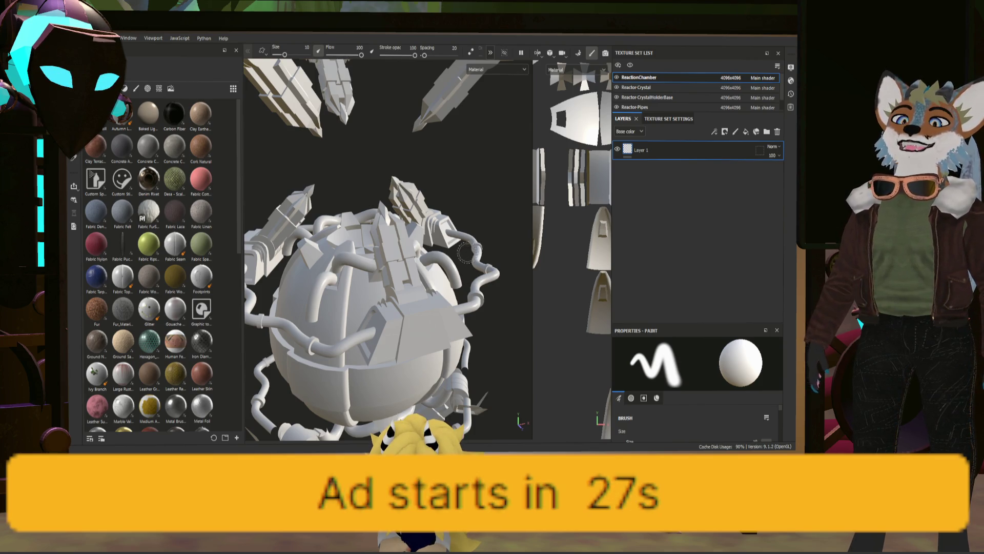
{"action": "left_click_drag", "start_coordinate": [478, 249], "coordinate": [431, 244], "text": "alt"}
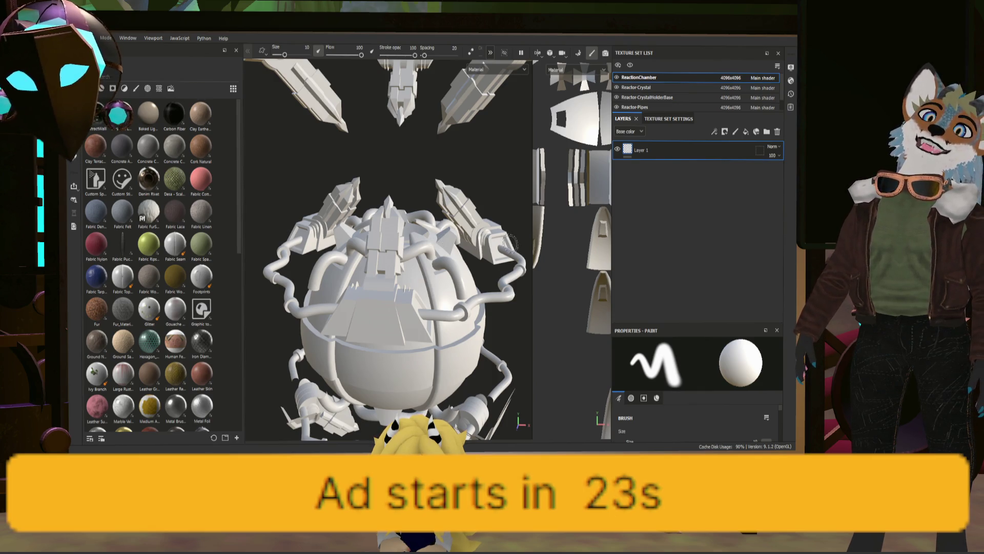
{"action": "mouse_move", "coordinate": [436, 240]}
{"action": "left_mouse_down", "text": "alt"}
{"action": "mouse_move", "coordinate": [434, 254]}
{"action": "mouse_move", "coordinate": [382, 238]}
{"action": "mouse_move", "coordinate": [398, 258]}
{"action": "left_mouse_up", "text": "alt"}
{"action": "scroll", "coordinate": [433, 254], "scroll_direction": "up", "scroll_amount": 2}
{"action": "scroll", "coordinate": [416, 257], "scroll_direction": "up", "scroll_amount": 1}
{"action": "scroll", "coordinate": [397, 257], "scroll_direction": "up", "scroll_amount": 1}
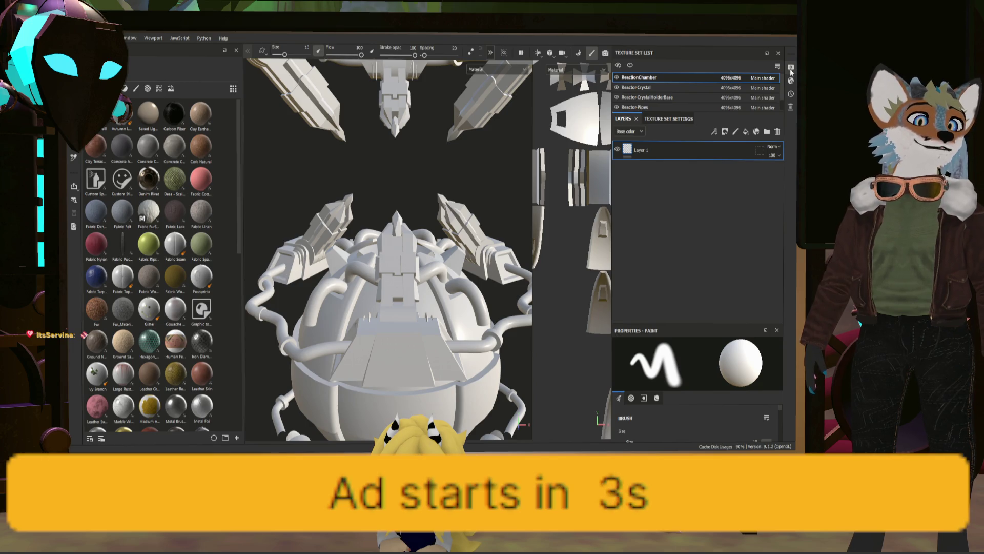
Bake the ReactorChamber mesh maps at 4096 using the high-poly reactor mesh as source
{"action": "left_click", "coordinate": [663, 117]}
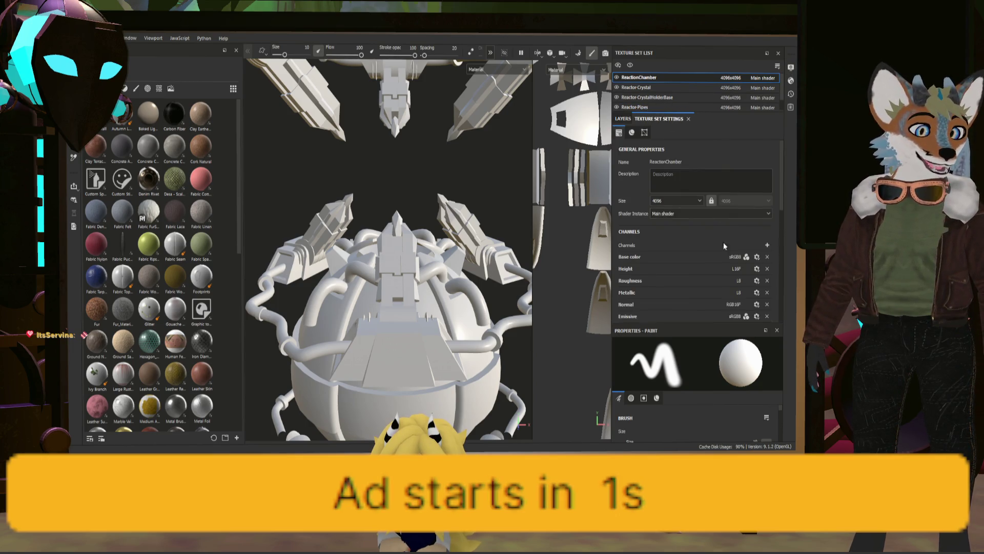
{"action": "scroll", "coordinate": [719, 236], "scroll_direction": "down", "scroll_amount": 3}
{"action": "scroll", "coordinate": [744, 244], "scroll_direction": "down", "scroll_amount": 3}
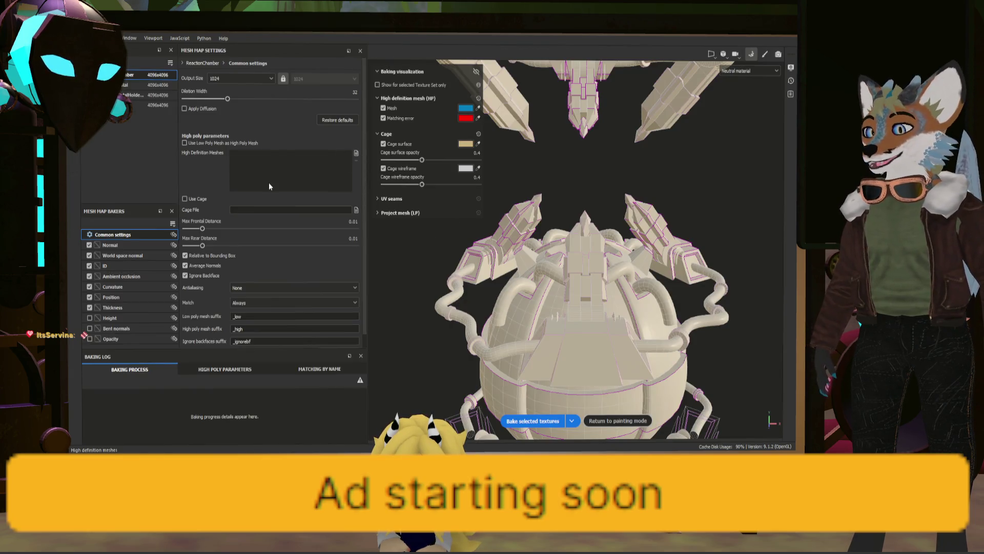
{"action": "left_click", "coordinate": [334, 172]}
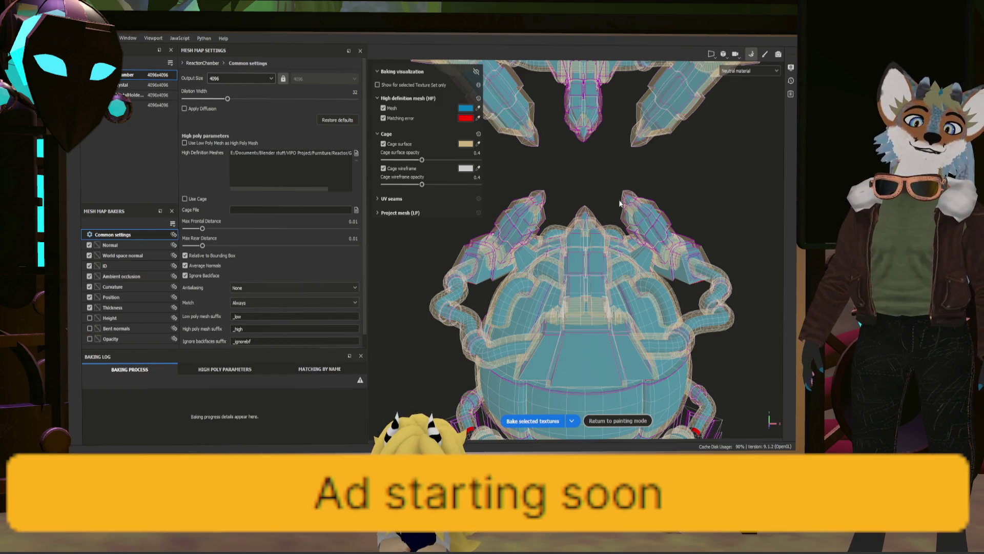
{"action": "left_click", "coordinate": [544, 422]}
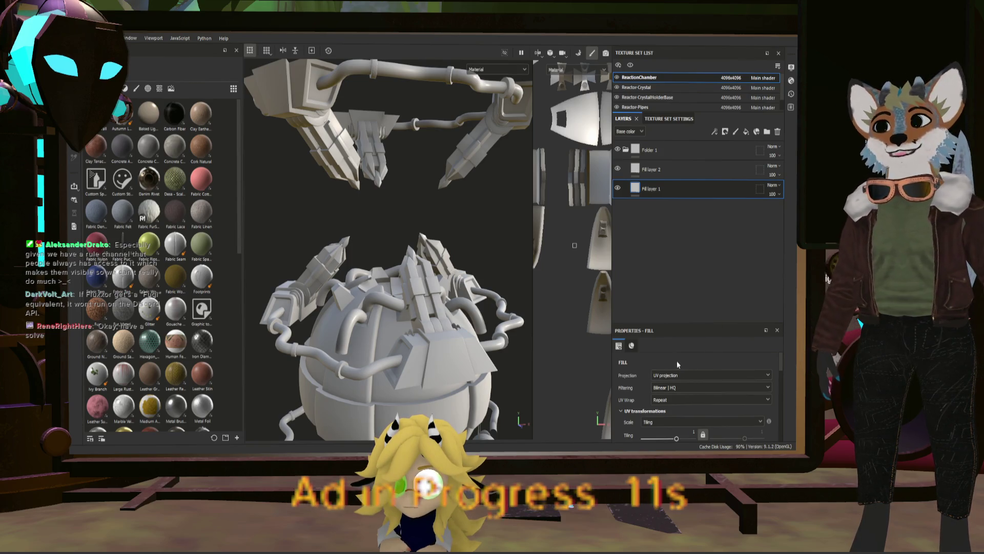
{"action": "scroll", "coordinate": [458, 332], "scroll_direction": "up", "scroll_amount": 5}
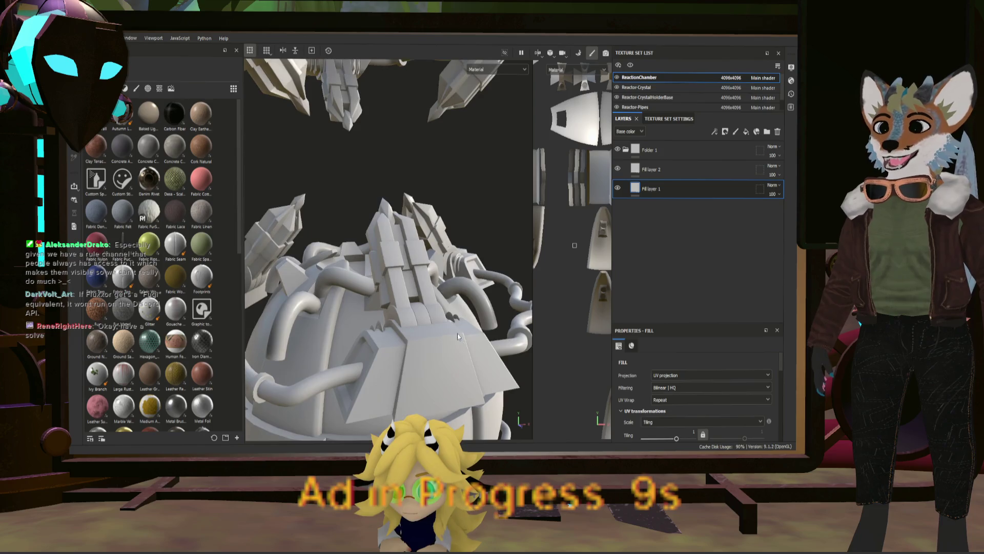
{"action": "left_click_drag", "start_coordinate": [479, 317], "coordinate": [462, 307], "text": "alt"}
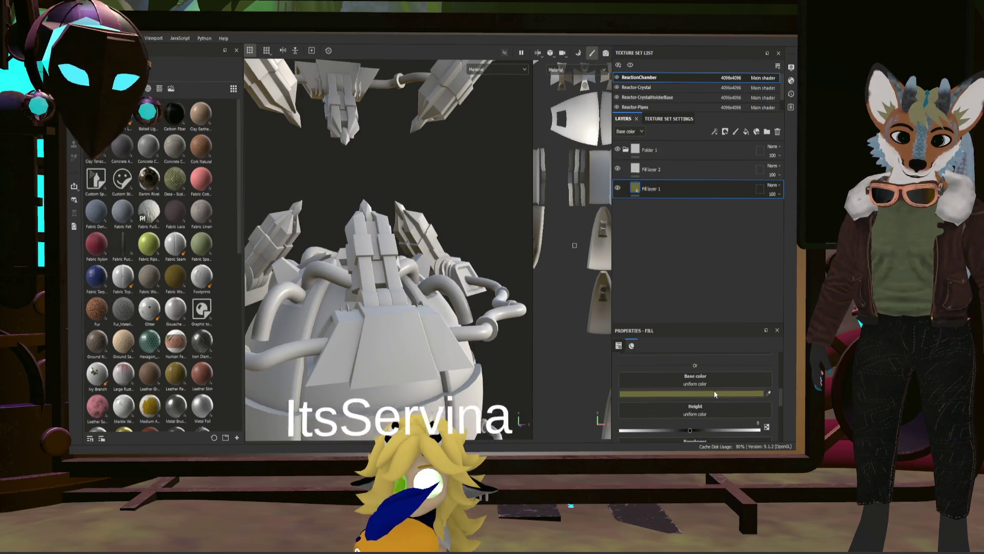
{"action": "scroll", "coordinate": [715, 391], "scroll_direction": "down", "scroll_amount": 5}
Make Fill layer 1 bright yellow with roughness 1 and metallic 0, and Fill layer 2 black
{"action": "left_click", "coordinate": [714, 394]}
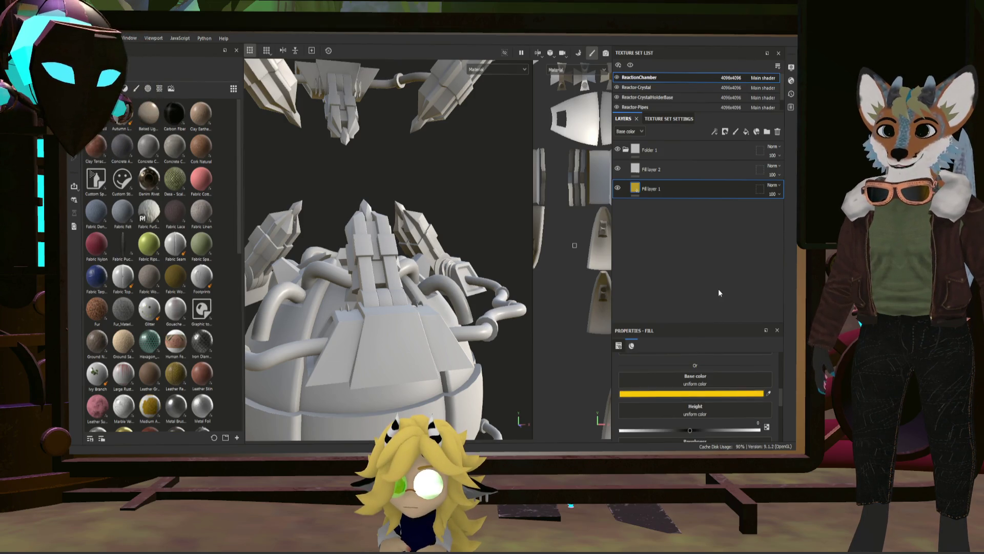
{"action": "left_click", "coordinate": [640, 171]}
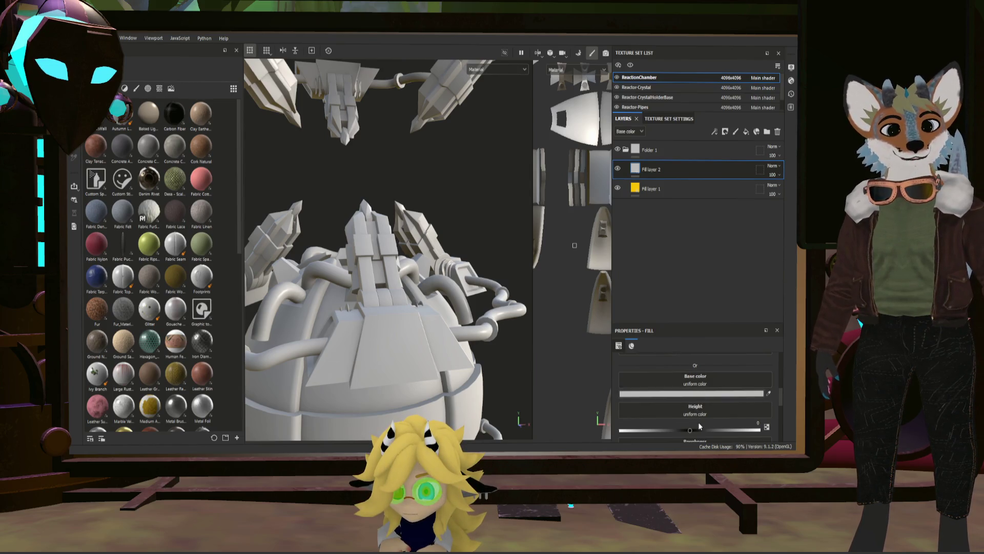
{"action": "left_click_drag", "start_coordinate": [692, 393], "coordinate": [620, 393]}
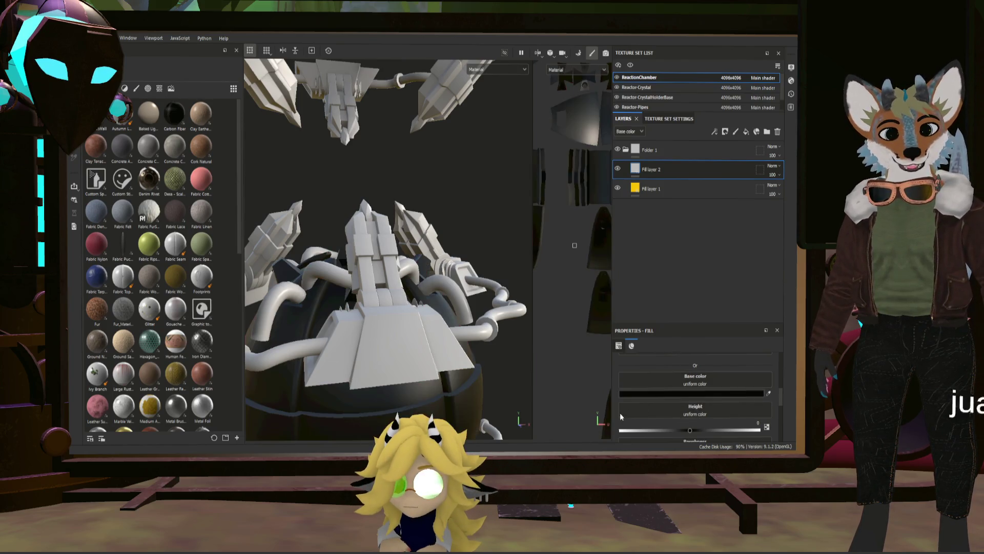
{"action": "left_click", "coordinate": [637, 190]}
{"action": "scroll", "coordinate": [668, 381], "scroll_direction": "down", "scroll_amount": 2}
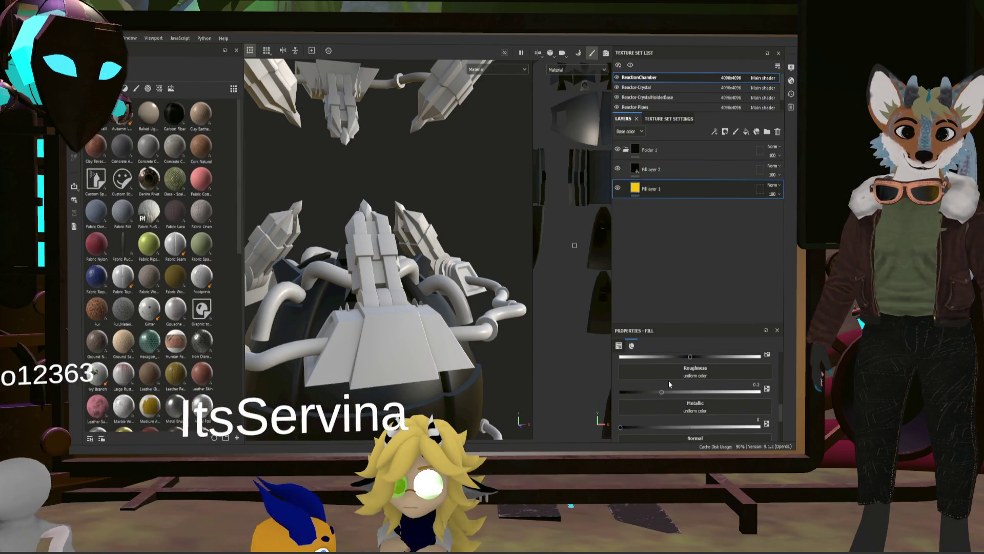
{"action": "left_click_drag", "start_coordinate": [661, 391], "coordinate": [759, 391]}
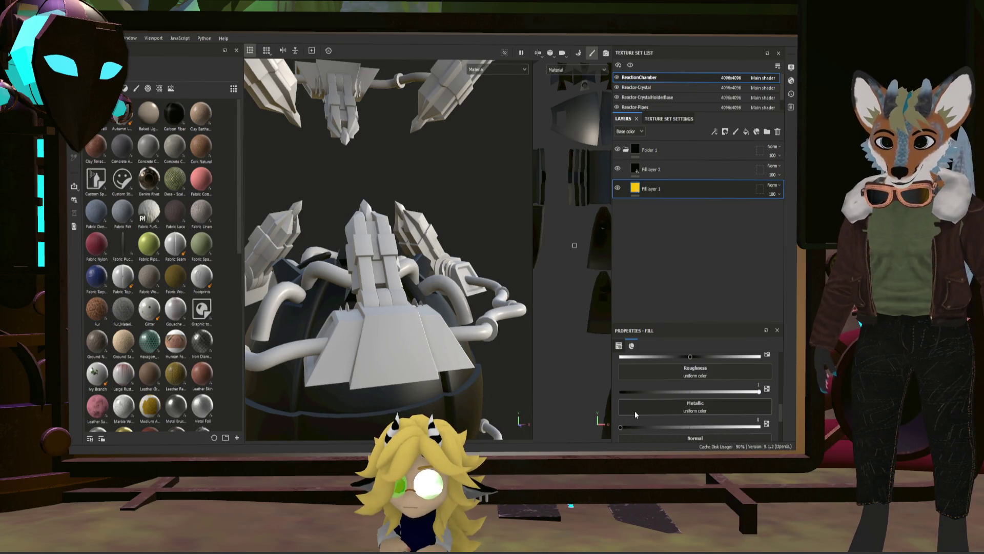
{"action": "mouse_move", "coordinate": [622, 426]}
{"action": "left_mouse_down"}
{"action": "mouse_move", "coordinate": [784, 427]}
{"action": "mouse_move", "coordinate": [736, 426]}
{"action": "left_mouse_up"}
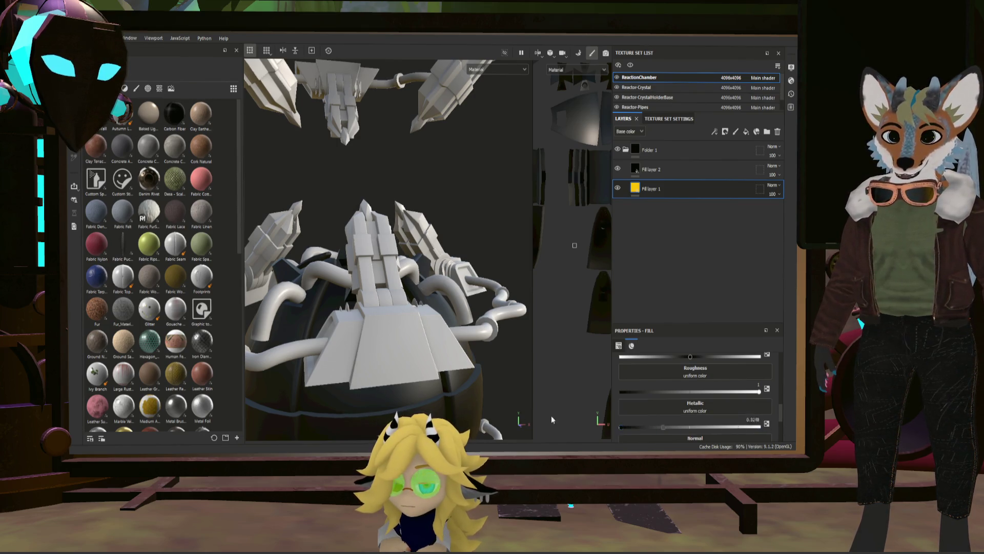
{"action": "left_click", "coordinate": [619, 425]}
Give Fill layer 2 roughness 1 and a metallic value of about 0.5, comparing it against Fill layer 1
{"action": "left_click", "coordinate": [642, 168]}
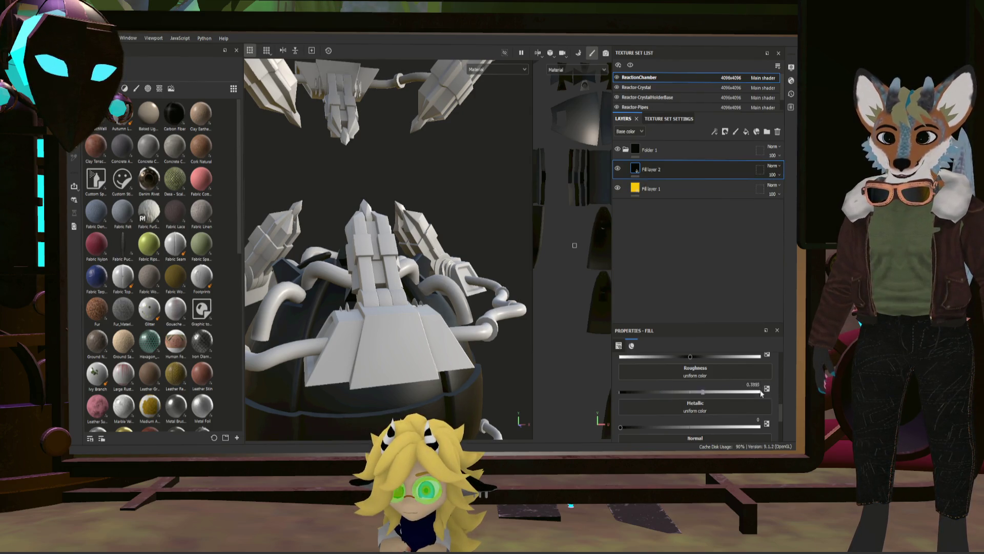
{"action": "left_click_drag", "start_coordinate": [662, 392], "coordinate": [760, 392]}
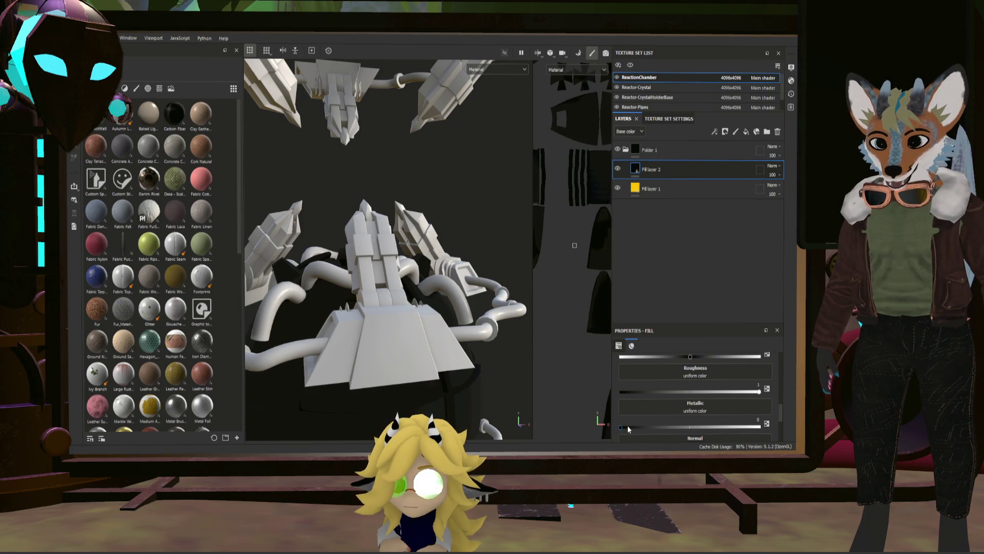
{"action": "left_click_drag", "start_coordinate": [625, 428], "coordinate": [759, 425]}
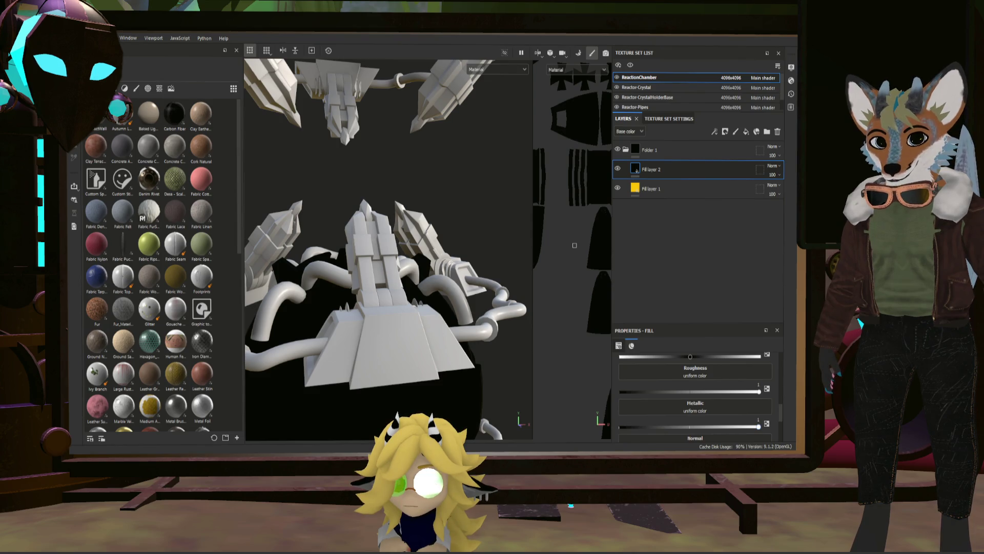
{"action": "left_click_drag", "start_coordinate": [722, 428], "coordinate": [758, 429]}
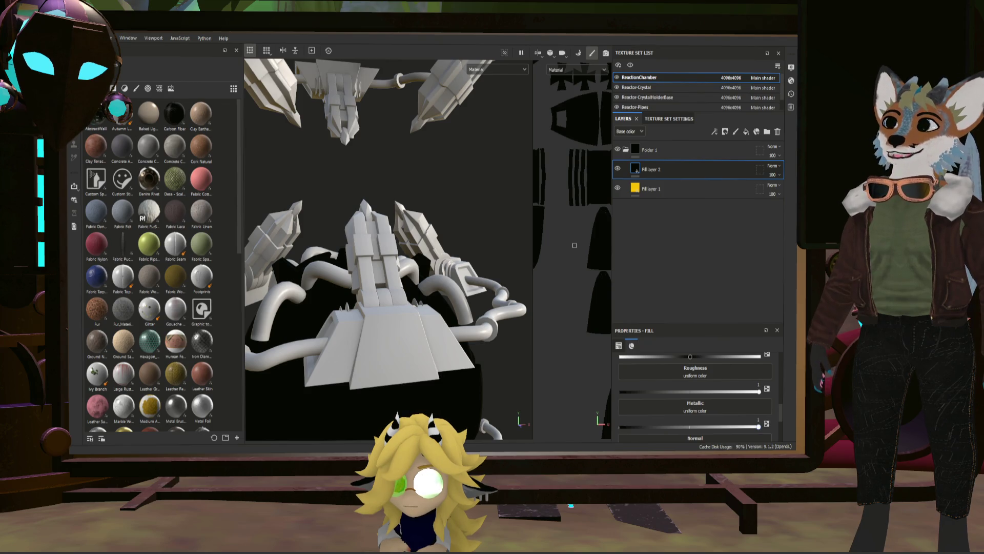
{"action": "left_click_drag", "start_coordinate": [707, 429], "coordinate": [692, 430]}
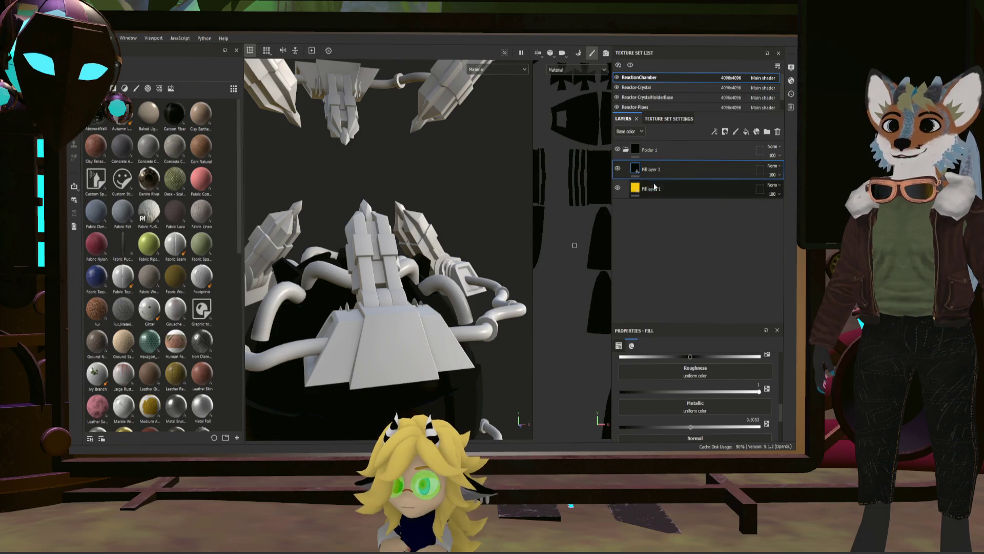
{"action": "left_click", "coordinate": [638, 193]}
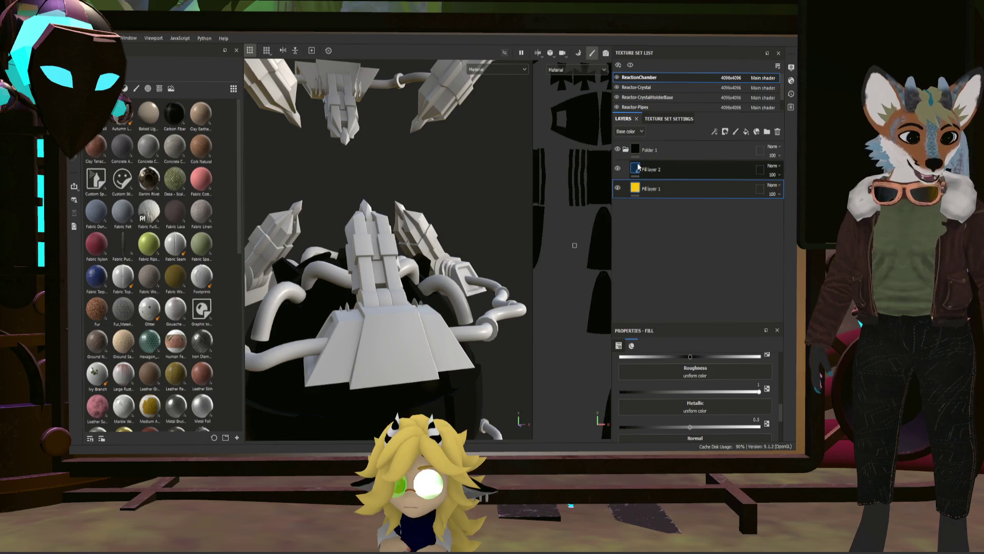
{"action": "left_click", "coordinate": [638, 164]}
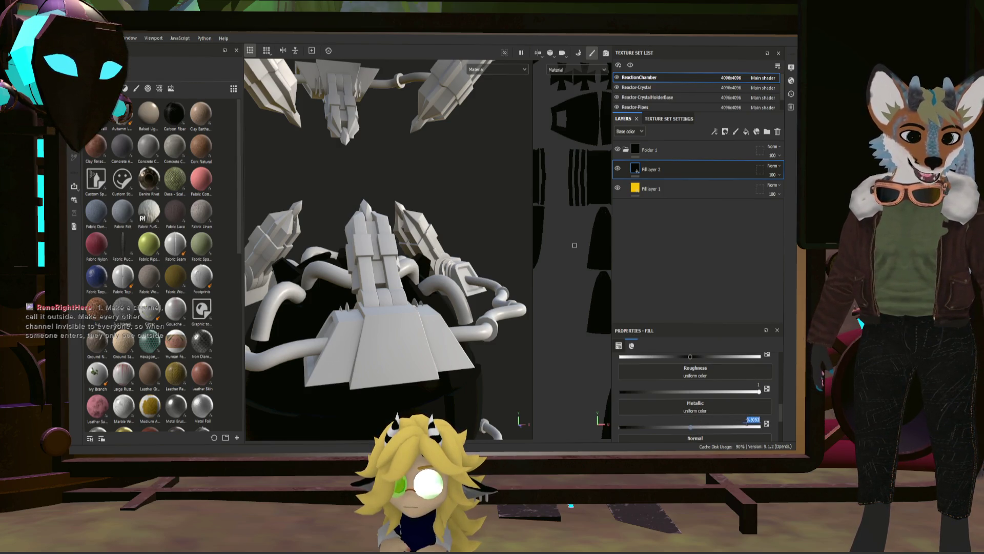
{"action": "type", "text": "0"}
Confirm Fill layer 2's metallic at 0.5 and orbit the reactor to inspect the shading
{"action": "key", "text": "Return"}
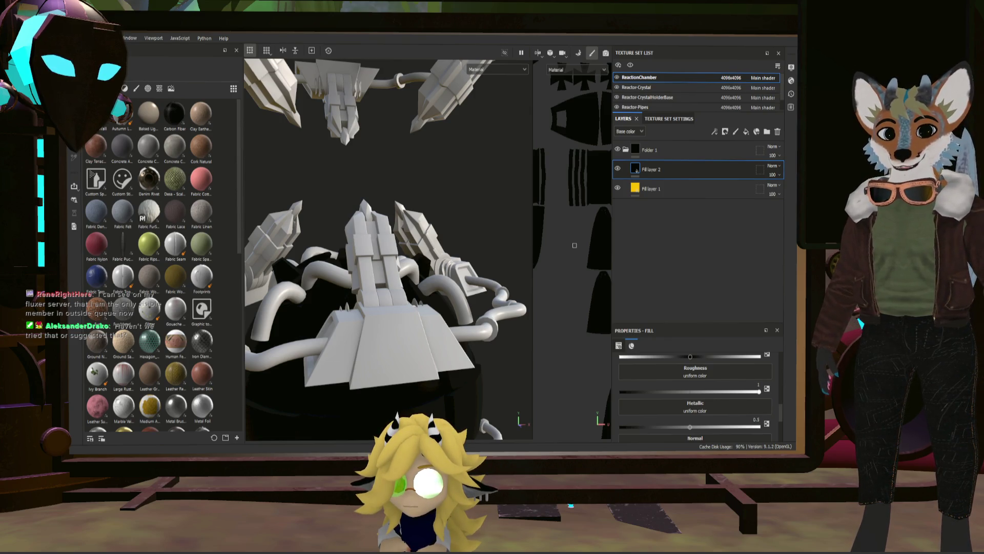
{"action": "left_click_drag", "start_coordinate": [369, 321], "coordinate": [462, 320], "text": "alt"}
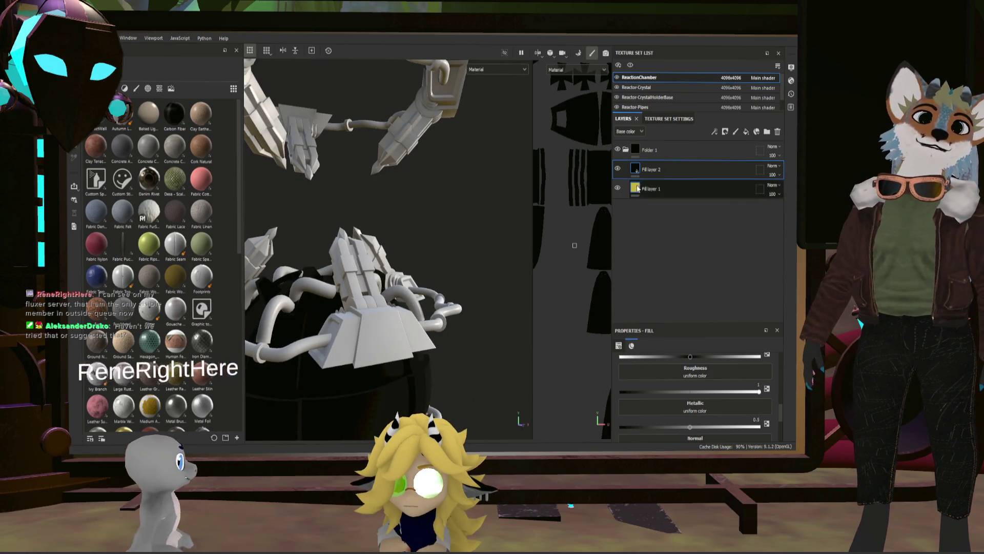
{"action": "mouse_move", "coordinate": [394, 195]}
{"action": "left_mouse_down", "text": "alt"}
{"action": "mouse_move", "coordinate": [341, 211]}
{"action": "mouse_move", "coordinate": [373, 205]}
{"action": "left_mouse_up", "text": "alt"}
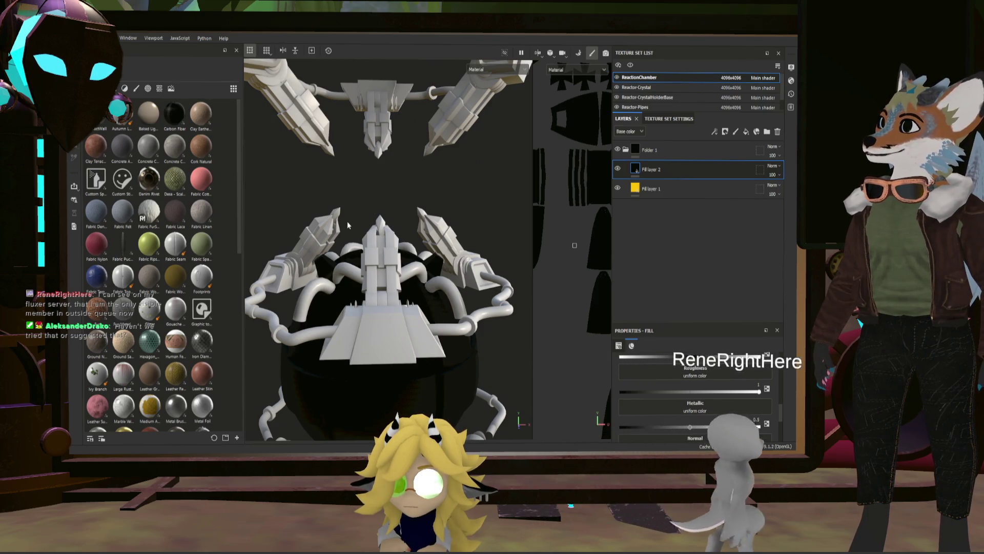
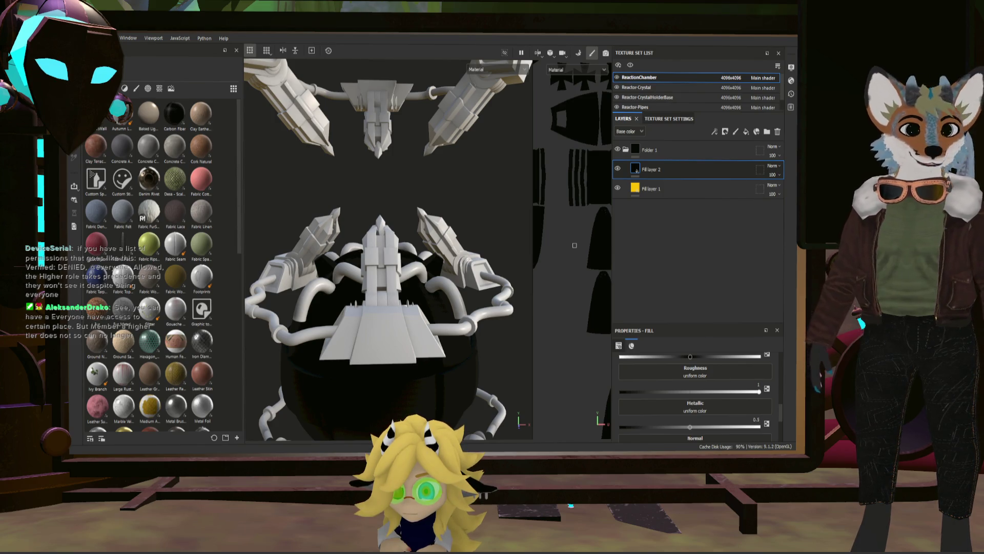
{"action": "scroll", "coordinate": [388, 250], "scroll_direction": "up", "scroll_amount": 2}
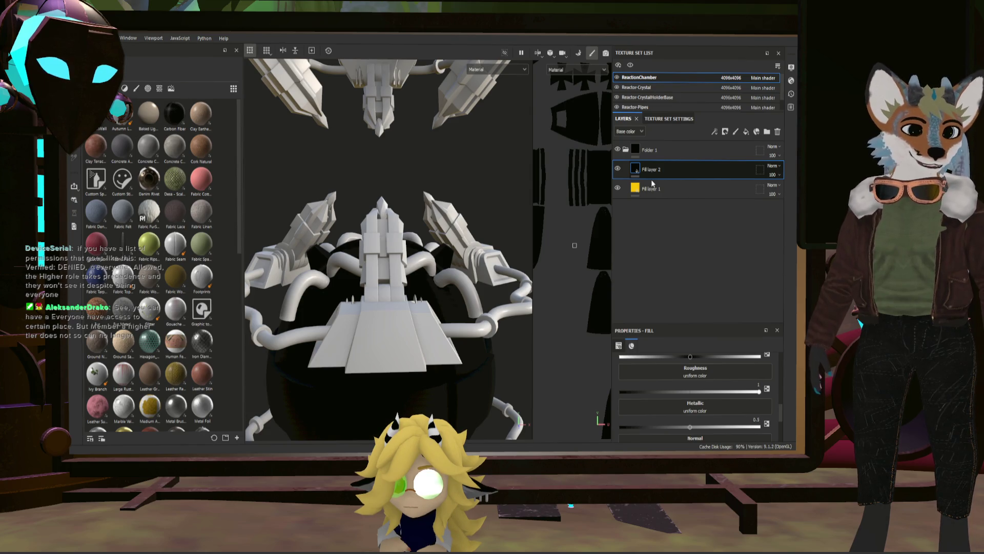
Add a black mask to Fill layer 2 and browse the shelf's Alphas and Textures
{"action": "right_click", "coordinate": [652, 184]}
{"action": "left_click", "coordinate": [658, 187]}
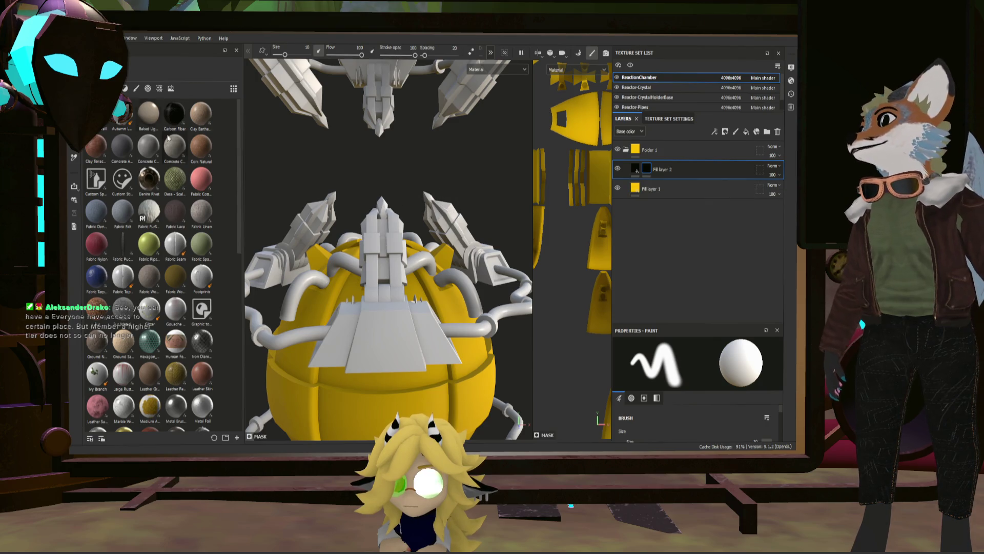
{"action": "left_click", "coordinate": [159, 89]}
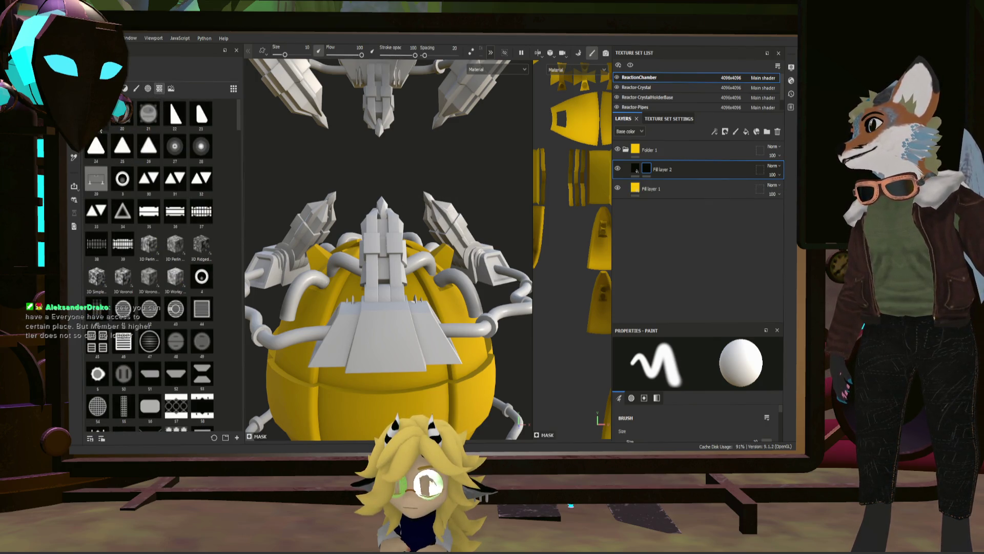
{"action": "left_click", "coordinate": [171, 88]}
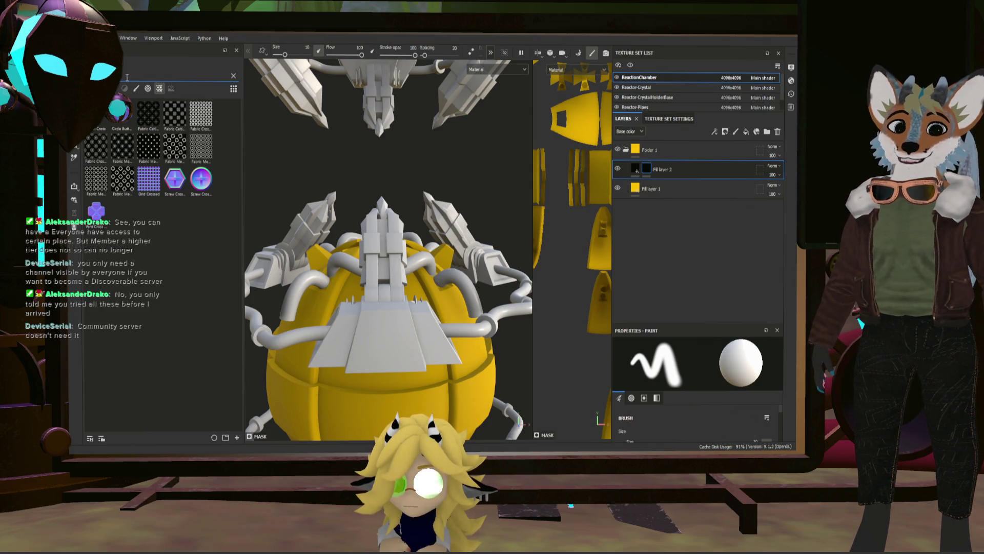
Show the alpha shapes in the shelf and start renaming Fill layer 2
{"action": "left_click", "coordinate": [160, 89]}
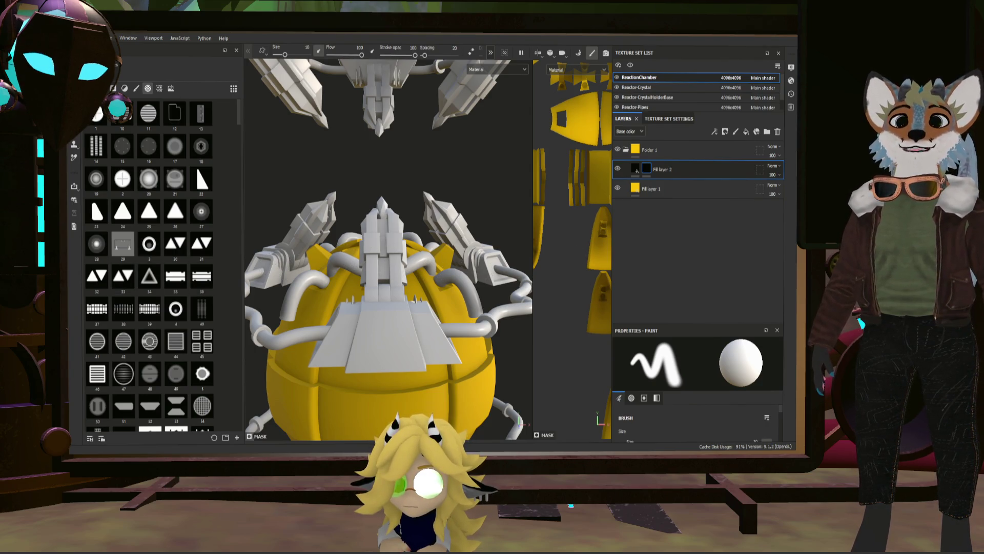
{"action": "double_click", "coordinate": [661, 170]}
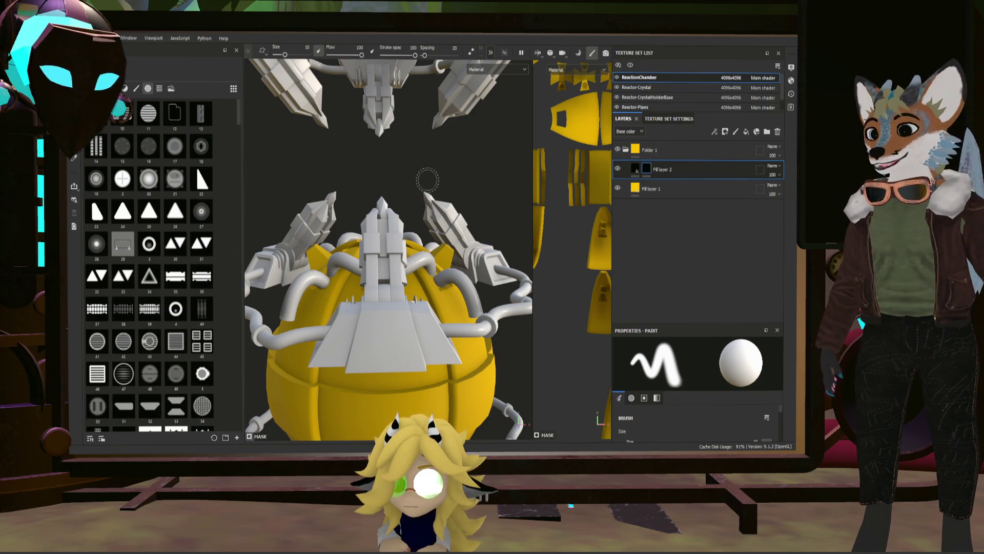
{"action": "scroll", "coordinate": [154, 269], "scroll_direction": "down", "scroll_amount": 5}
{"action": "scroll", "coordinate": [155, 269], "scroll_direction": "down", "scroll_amount": 5}
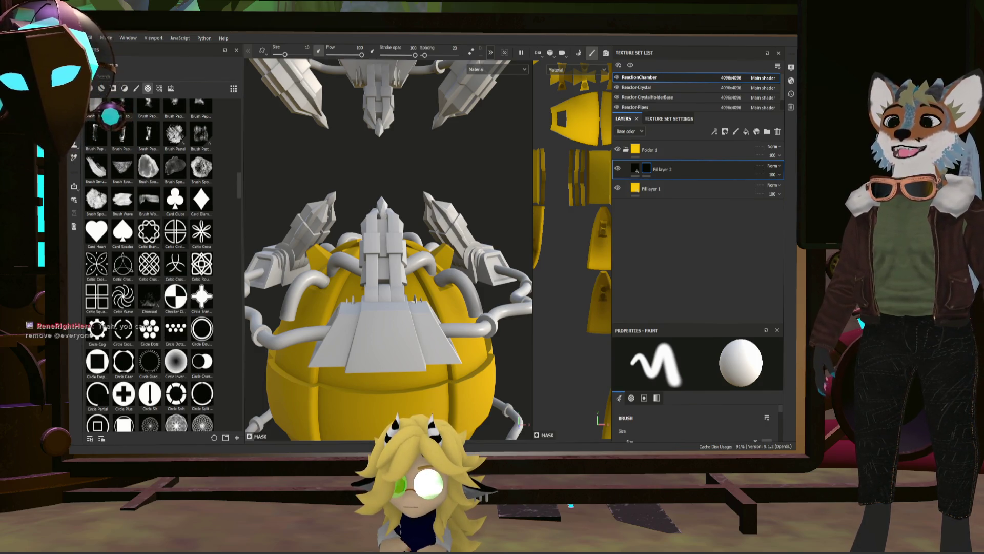
{"action": "scroll", "coordinate": [151, 262], "scroll_direction": "down", "scroll_amount": 3}
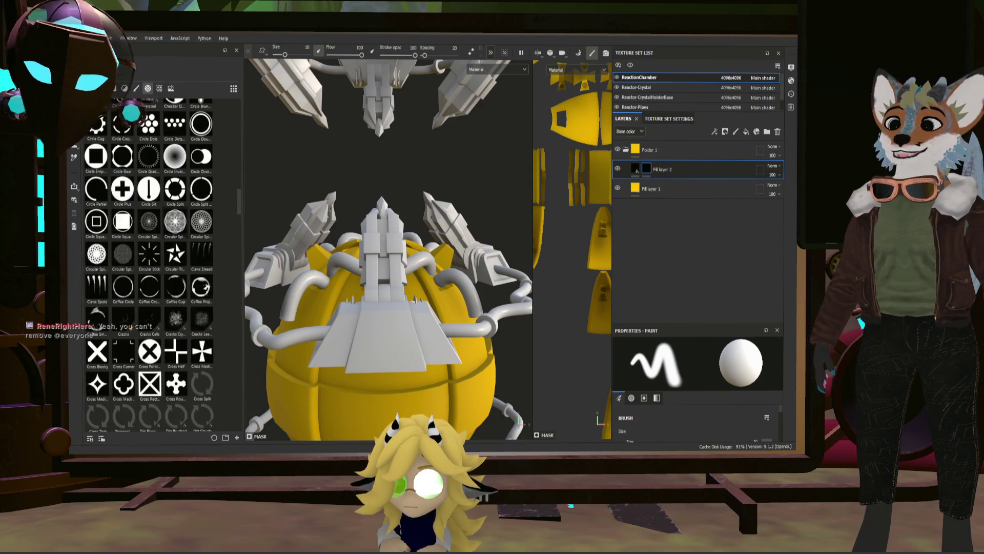
{"action": "scroll", "coordinate": [150, 262], "scroll_direction": "down", "scroll_amount": 3}
{"action": "scroll", "coordinate": [150, 262], "scroll_direction": "down", "scroll_amount": 3}
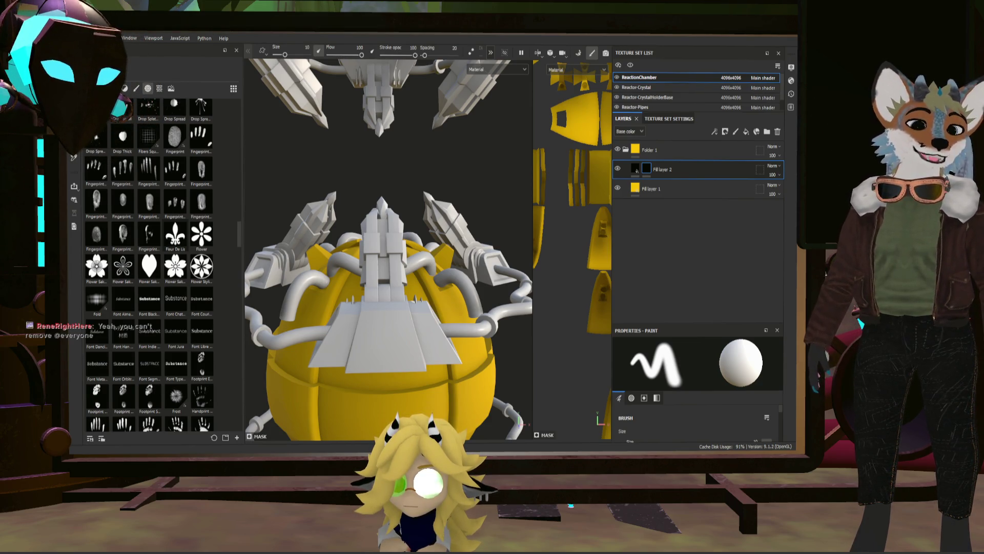
{"action": "scroll", "coordinate": [151, 262], "scroll_direction": "down", "scroll_amount": 3}
{"action": "scroll", "coordinate": [150, 262], "scroll_direction": "down", "scroll_amount": 3}
{"action": "scroll", "coordinate": [149, 261], "scroll_direction": "down", "scroll_amount": 3}
{"action": "scroll", "coordinate": [150, 262], "scroll_direction": "down", "scroll_amount": 3}
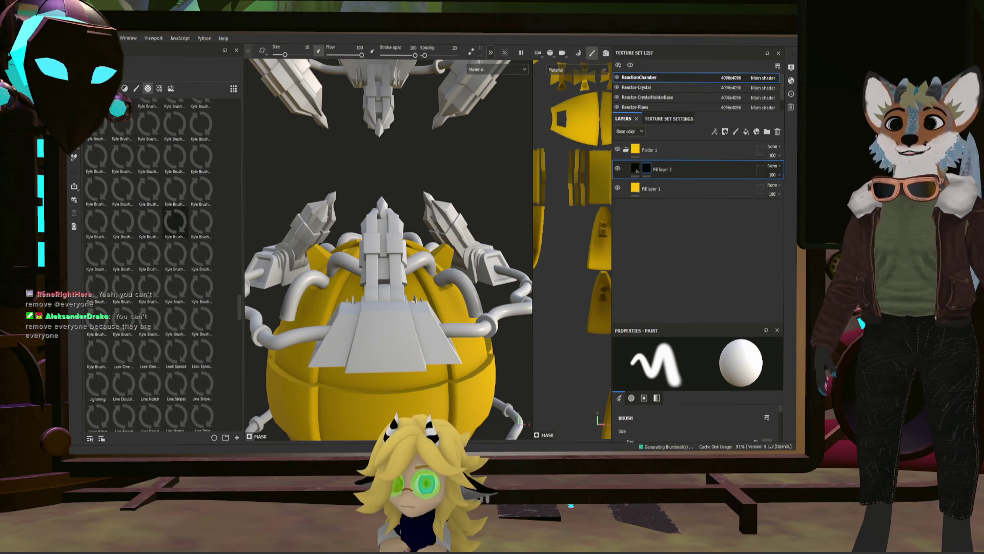
{"action": "scroll", "coordinate": [150, 261], "scroll_direction": "up", "scroll_amount": 2}
{"action": "scroll", "coordinate": [150, 261], "scroll_direction": "up", "scroll_amount": 3}
{"action": "scroll", "coordinate": [150, 262], "scroll_direction": "up", "scroll_amount": 3}
{"action": "scroll", "coordinate": [149, 261], "scroll_direction": "up", "scroll_amount": 3}
{"action": "scroll", "coordinate": [150, 262], "scroll_direction": "up", "scroll_amount": 3}
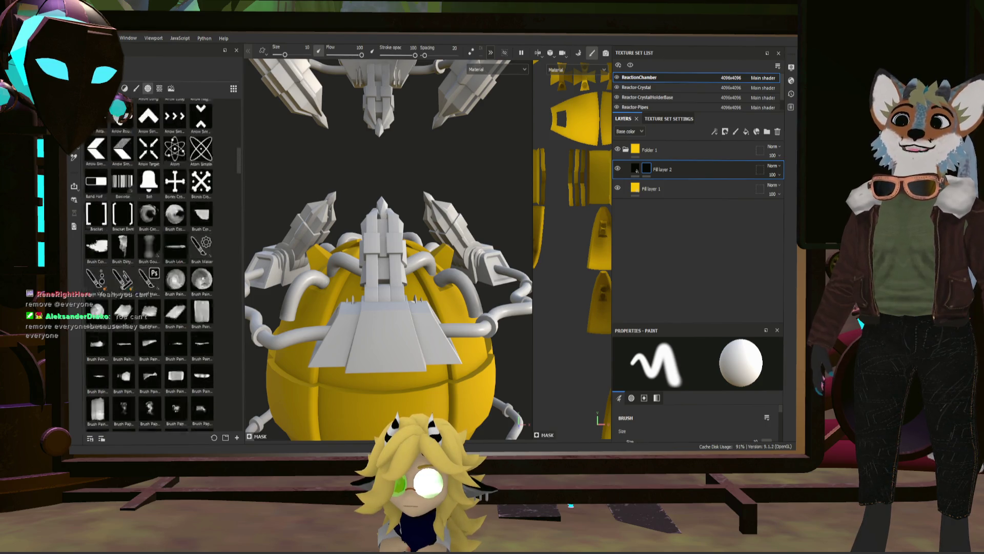
{"action": "scroll", "coordinate": [150, 261], "scroll_direction": "up", "scroll_amount": 3}
{"action": "scroll", "coordinate": [150, 262], "scroll_direction": "up", "scroll_amount": 3}
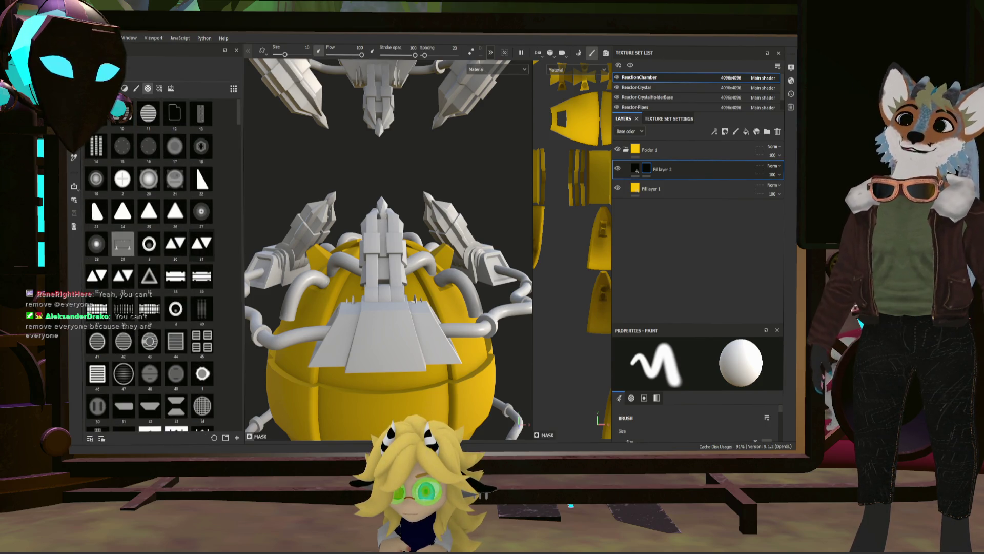
{"action": "scroll", "coordinate": [150, 262], "scroll_direction": "down", "scroll_amount": 3}
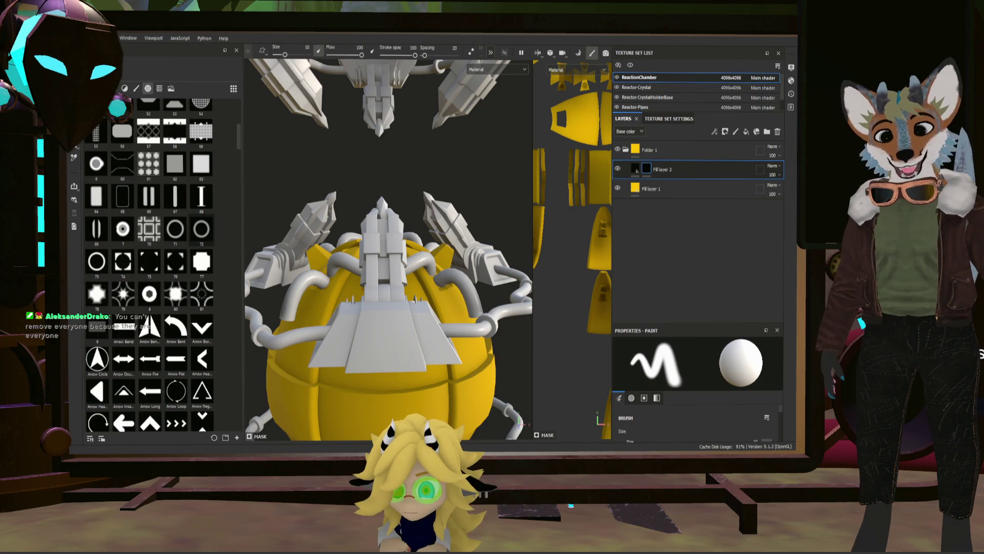
{"action": "scroll", "coordinate": [149, 262], "scroll_direction": "down", "scroll_amount": 5}
{"action": "scroll", "coordinate": [150, 262], "scroll_direction": "down", "scroll_amount": 5}
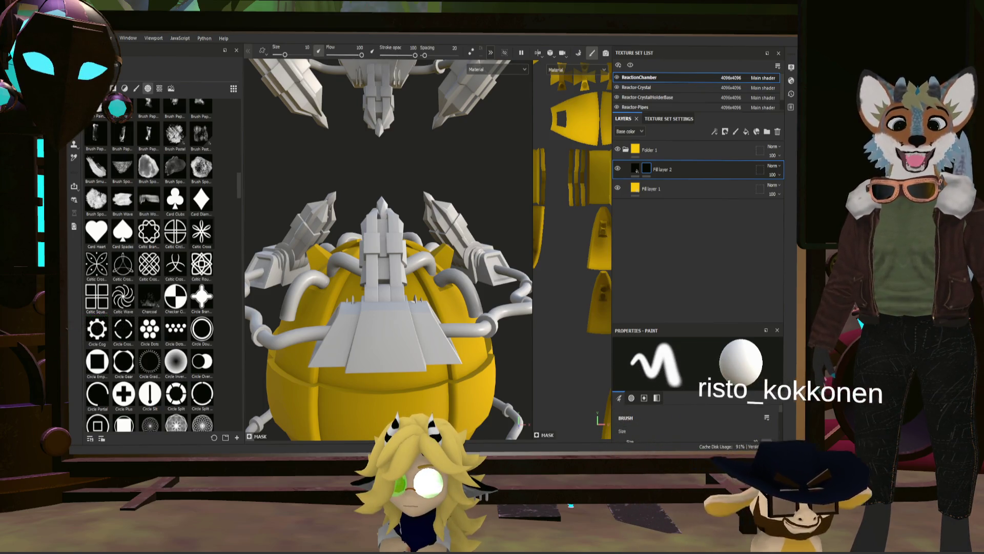
{"action": "scroll", "coordinate": [150, 261], "scroll_direction": "down", "scroll_amount": 5}
{"action": "scroll", "coordinate": [150, 262], "scroll_direction": "down", "scroll_amount": 5}
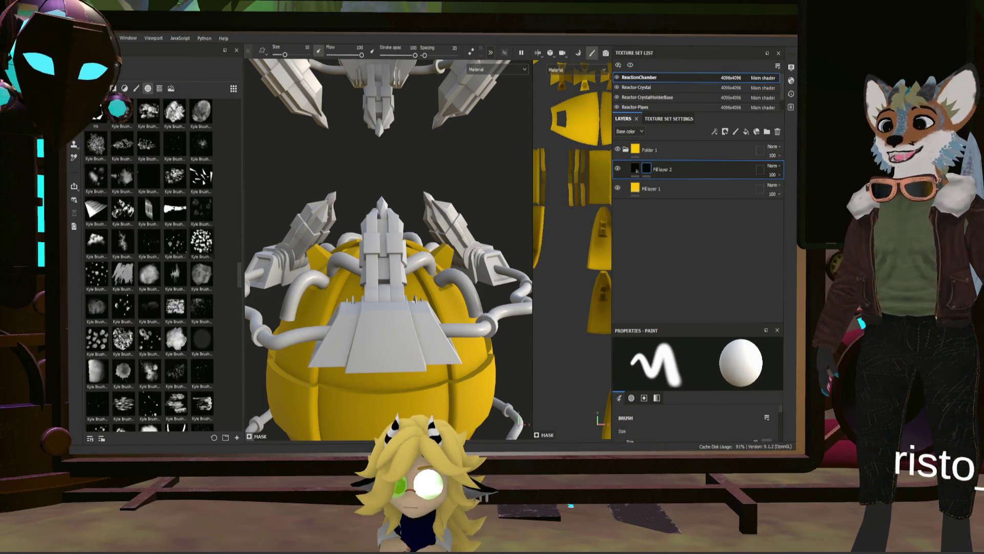
{"action": "scroll", "coordinate": [151, 262], "scroll_direction": "down", "scroll_amount": 5}
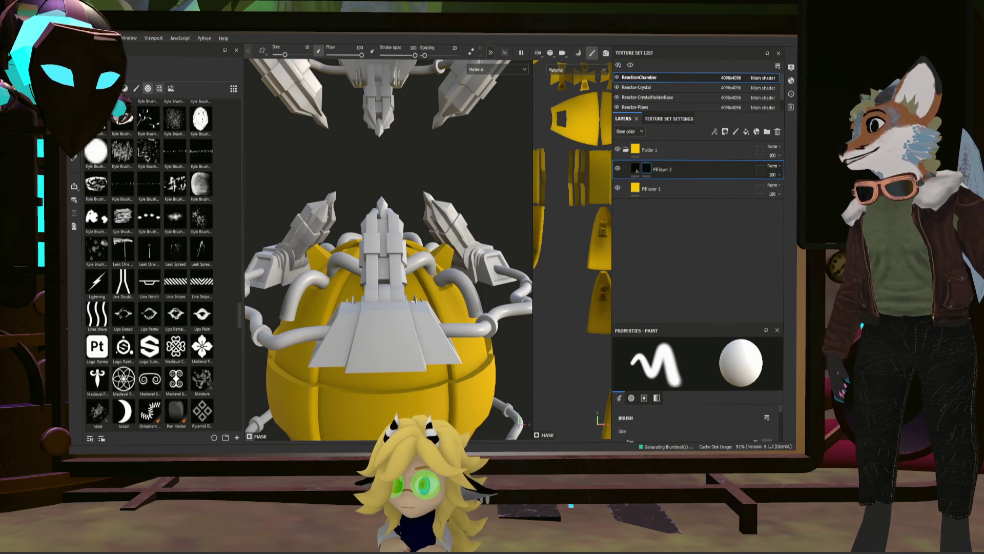
{"action": "left_click", "coordinate": [159, 88]}
{"action": "scroll", "coordinate": [216, 198], "scroll_direction": "down", "scroll_amount": 3}
{"action": "scroll", "coordinate": [210, 202], "scroll_direction": "down", "scroll_amount": 5}
{"action": "scroll", "coordinate": [210, 202], "scroll_direction": "down", "scroll_amount": 5}
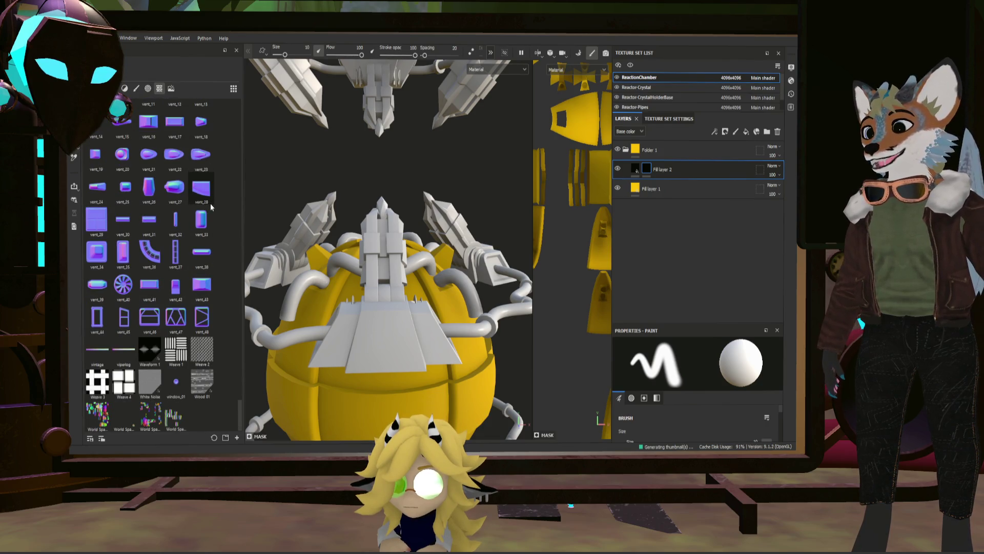
{"action": "scroll", "coordinate": [209, 204], "scroll_direction": "up", "scroll_amount": 10}
{"action": "scroll", "coordinate": [210, 206], "scroll_direction": "up", "scroll_amount": 10}
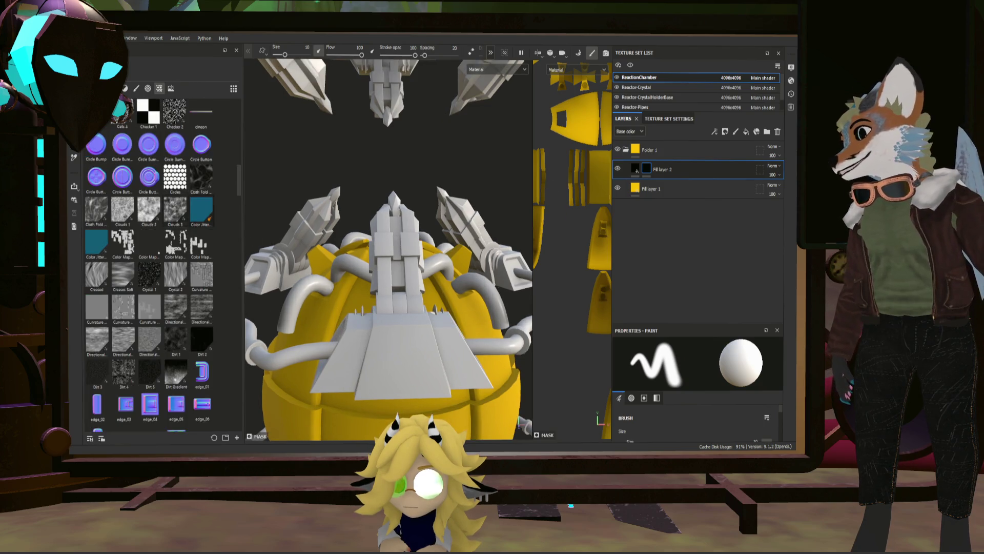
{"action": "scroll", "coordinate": [150, 261], "scroll_direction": "up", "scroll_amount": 5}
{"action": "scroll", "coordinate": [150, 262], "scroll_direction": "down", "scroll_amount": 3}
{"action": "scroll", "coordinate": [149, 262], "scroll_direction": "down", "scroll_amount": 3}
{"action": "scroll", "coordinate": [150, 262], "scroll_direction": "down", "scroll_amount": 3}
{"action": "scroll", "coordinate": [150, 261], "scroll_direction": "down", "scroll_amount": 3}
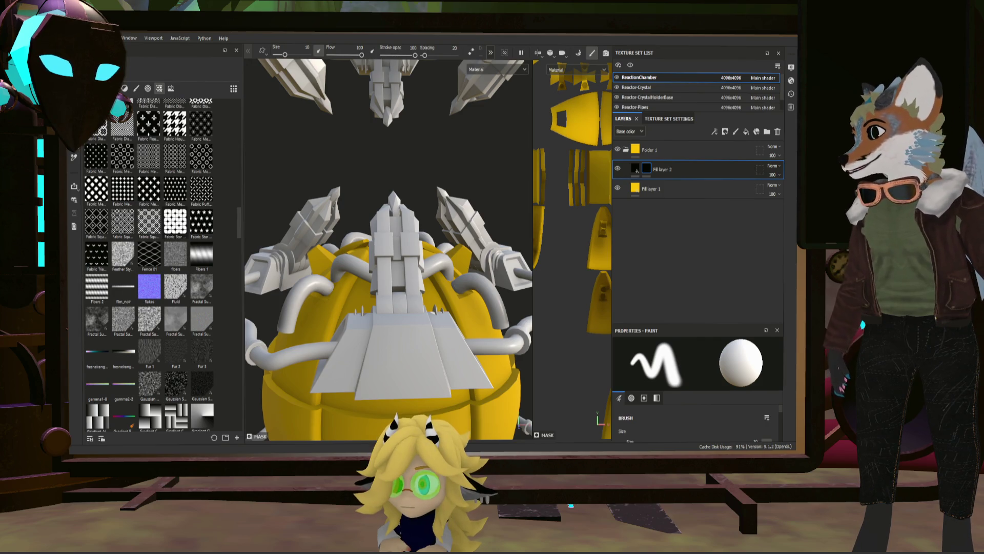
{"action": "scroll", "coordinate": [151, 262], "scroll_direction": "down", "scroll_amount": 3}
{"action": "scroll", "coordinate": [150, 262], "scroll_direction": "down", "scroll_amount": 3}
{"action": "scroll", "coordinate": [150, 261], "scroll_direction": "down", "scroll_amount": 3}
{"action": "scroll", "coordinate": [150, 261], "scroll_direction": "down", "scroll_amount": 3}
{"action": "scroll", "coordinate": [150, 262], "scroll_direction": "down", "scroll_amount": 3}
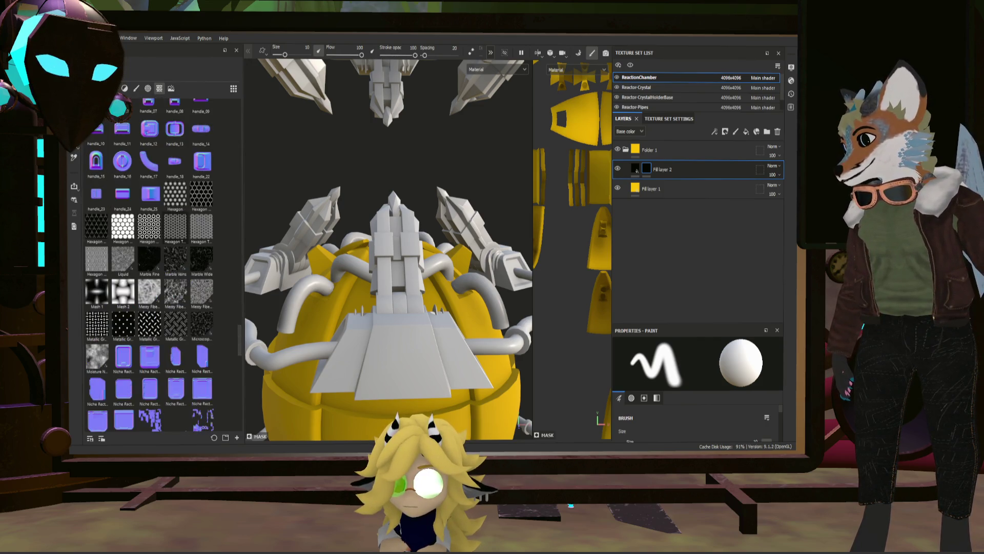
{"action": "scroll", "coordinate": [150, 262], "scroll_direction": "down", "scroll_amount": 5}
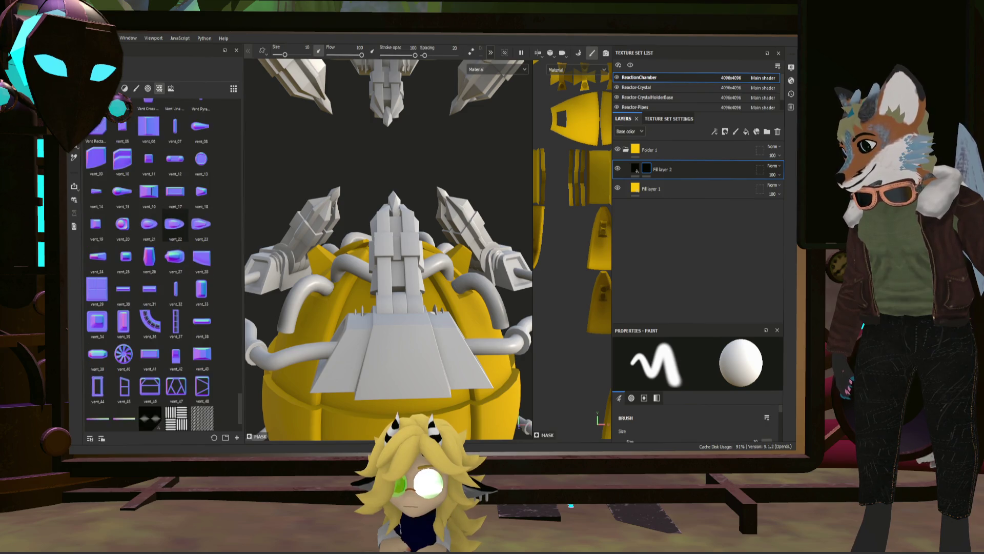
{"action": "scroll", "coordinate": [150, 262], "scroll_direction": "up", "scroll_amount": 5}
{"action": "scroll", "coordinate": [149, 261], "scroll_direction": "up", "scroll_amount": 2}
{"action": "scroll", "coordinate": [150, 262], "scroll_direction": "down", "scroll_amount": 3}
{"action": "scroll", "coordinate": [150, 262], "scroll_direction": "down", "scroll_amount": 3}
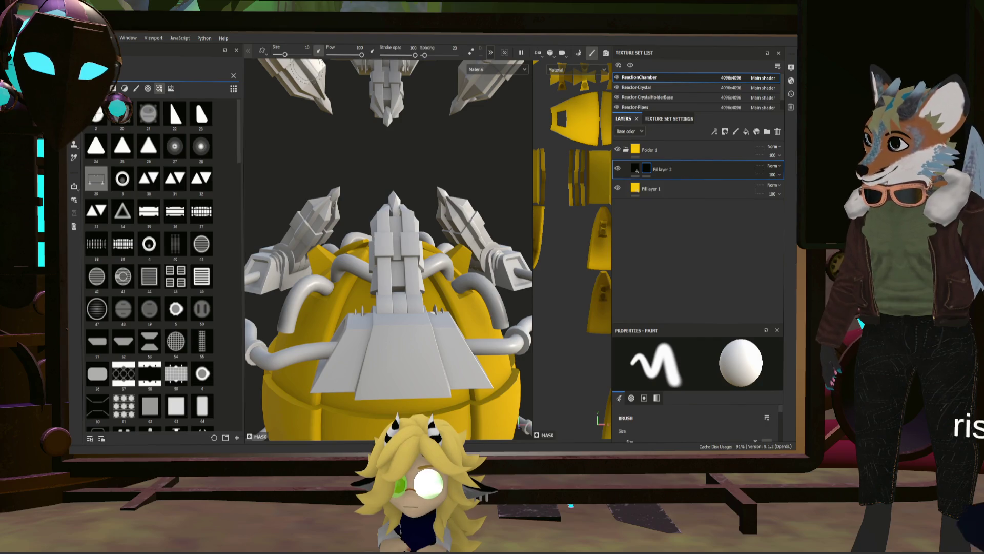
Filter the Assets shelf through baked maps, alphas and procedural textures to narrow the list
{"action": "left_click", "coordinate": [159, 87]}
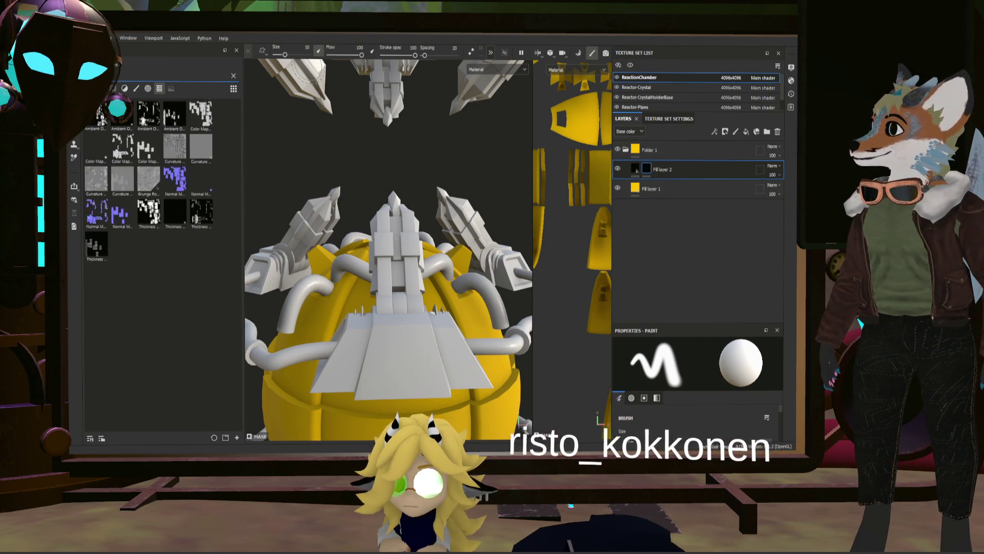
{"action": "left_click", "coordinate": [233, 76]}
{"action": "left_click", "coordinate": [160, 88]}
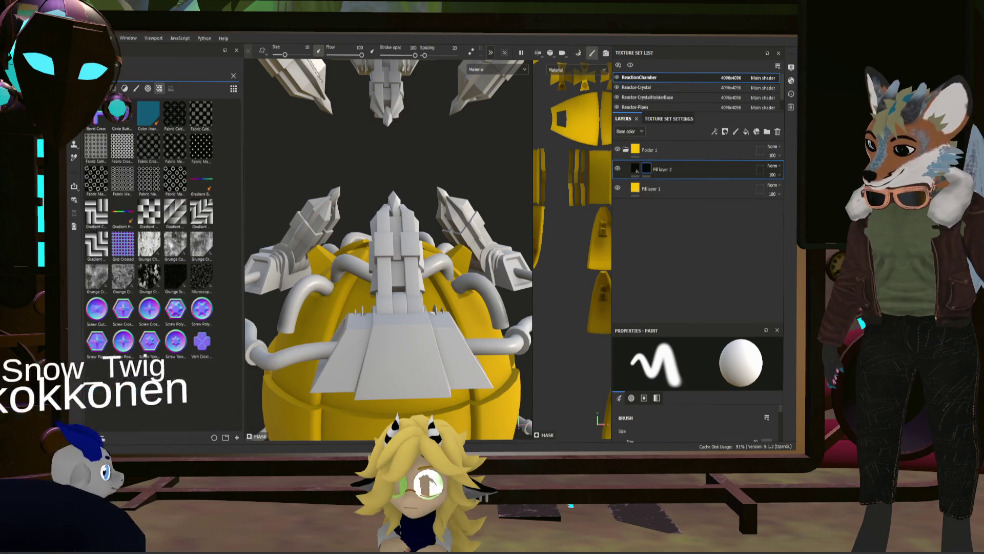
{"action": "left_click", "coordinate": [232, 75]}
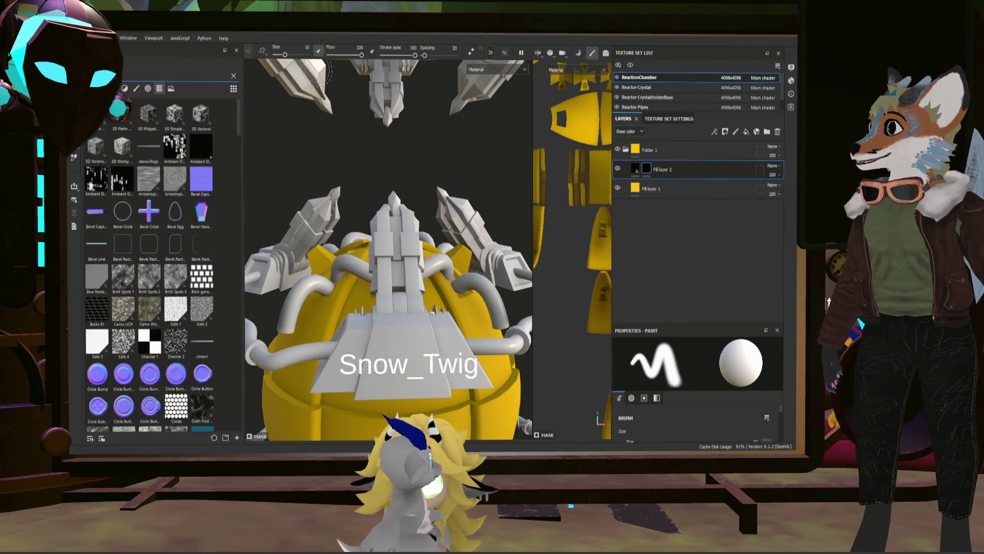
{"action": "left_click", "coordinate": [74, 185]}
{"action": "left_click", "coordinate": [74, 212]}
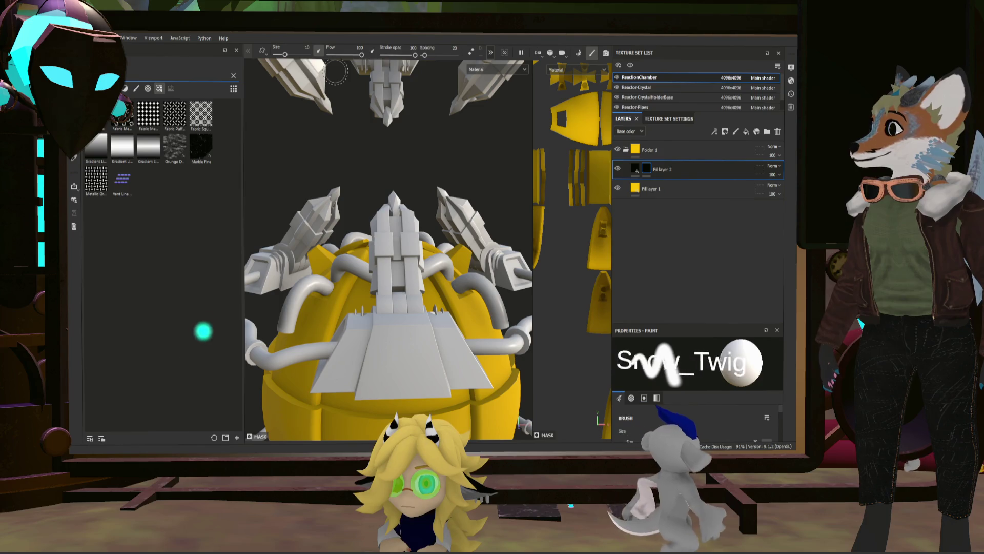
{"action": "left_click", "coordinate": [159, 88]}
{"action": "left_click", "coordinate": [233, 76]}
{"action": "left_click", "coordinate": [74, 185]}
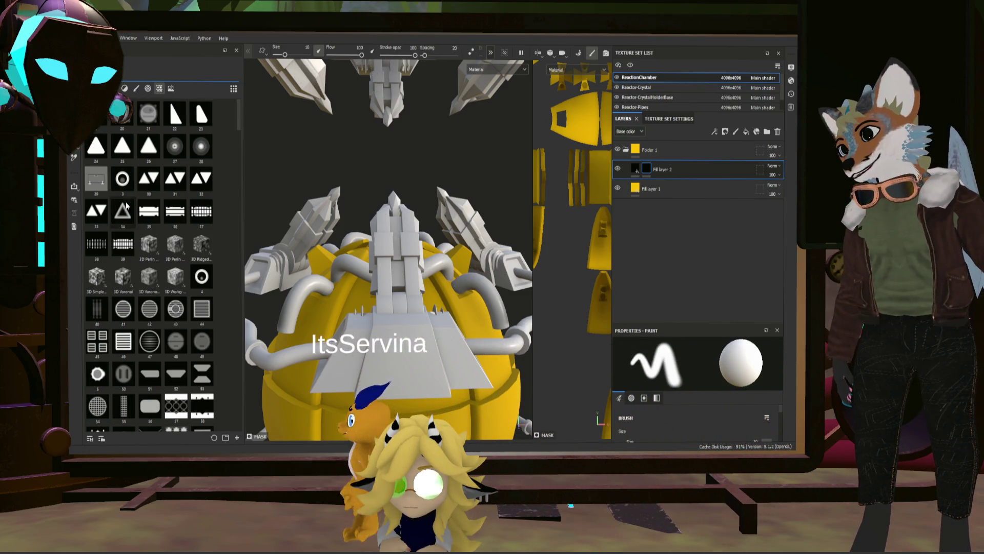
{"action": "scroll", "coordinate": [175, 234], "scroll_direction": "down", "scroll_amount": 5}
{"action": "scroll", "coordinate": [176, 234], "scroll_direction": "down", "scroll_amount": 5}
{"action": "scroll", "coordinate": [176, 234], "scroll_direction": "down", "scroll_amount": 5}
{"action": "scroll", "coordinate": [173, 234], "scroll_direction": "down", "scroll_amount": 5}
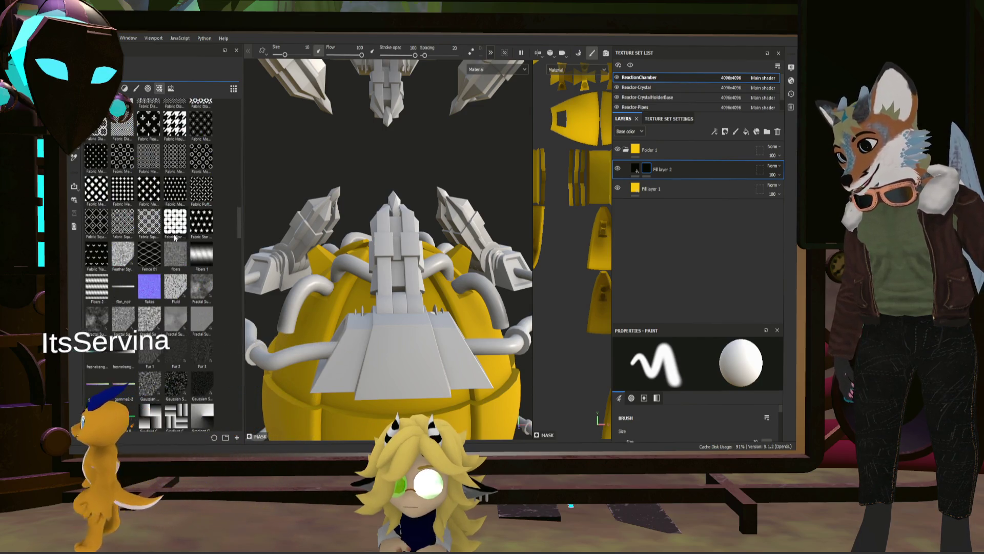
{"action": "scroll", "coordinate": [172, 235], "scroll_direction": "down", "scroll_amount": 5}
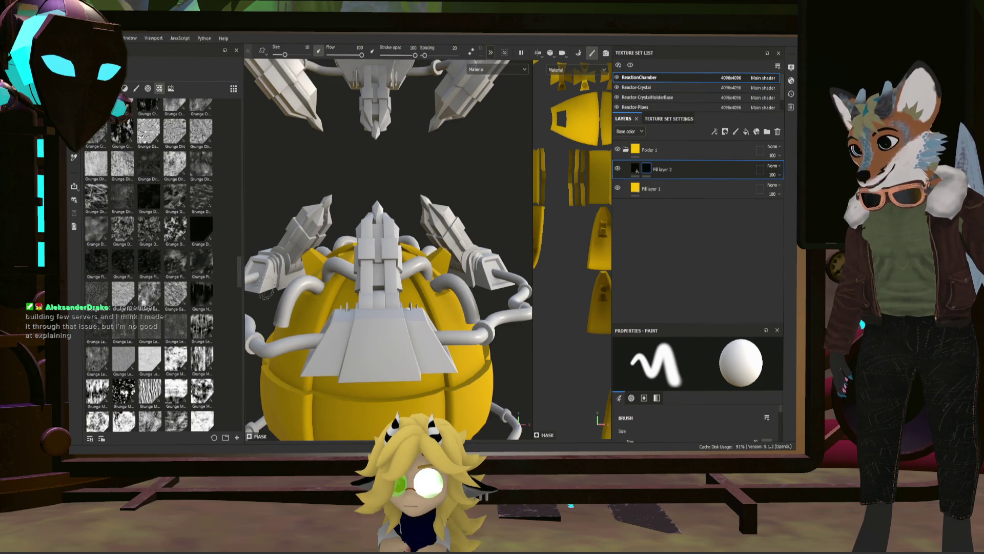
{"action": "scroll", "coordinate": [218, 299], "scroll_direction": "down", "scroll_amount": 5}
{"action": "scroll", "coordinate": [218, 299], "scroll_direction": "down", "scroll_amount": 3}
{"action": "scroll", "coordinate": [218, 296], "scroll_direction": "down", "scroll_amount": 3}
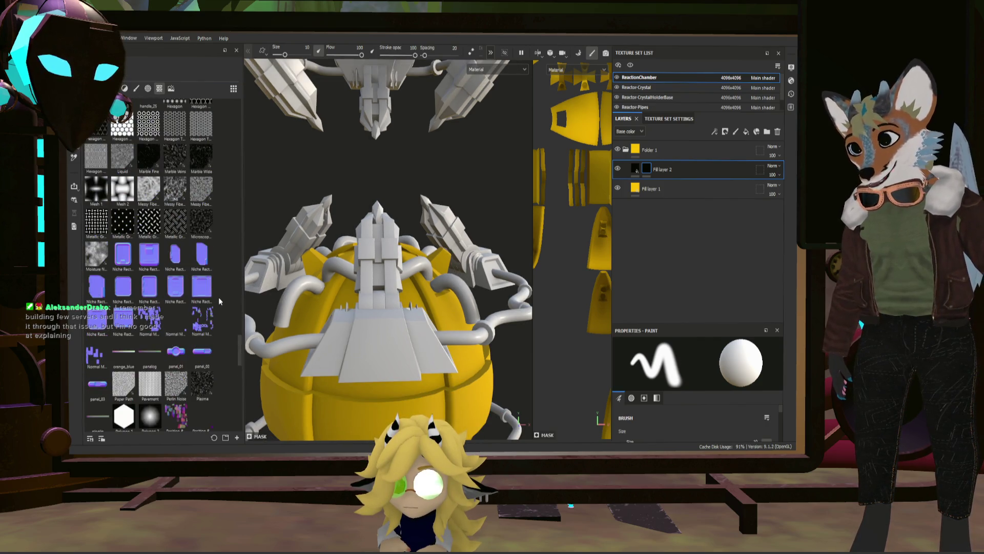
{"action": "scroll", "coordinate": [219, 298], "scroll_direction": "down", "scroll_amount": 5}
{"action": "scroll", "coordinate": [219, 297], "scroll_direction": "down", "scroll_amount": 5}
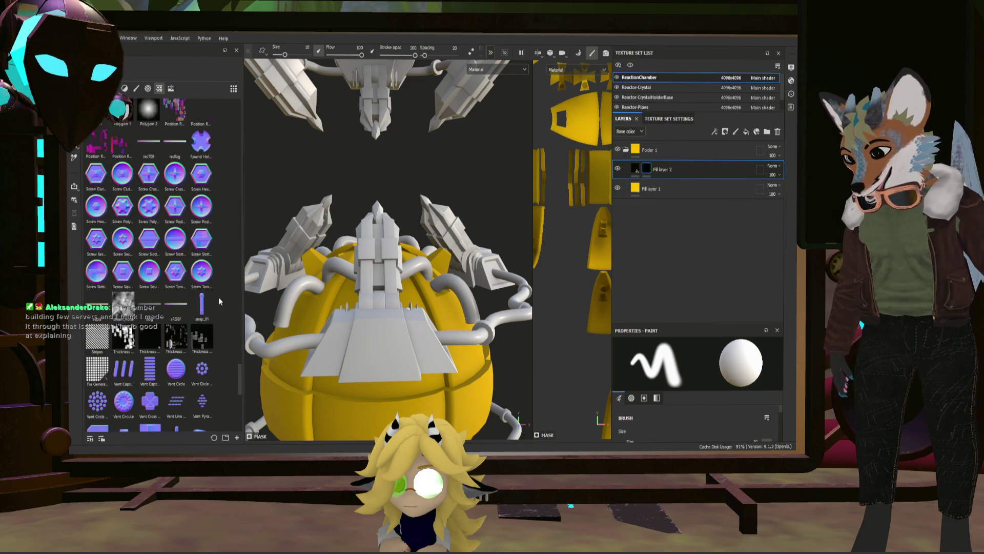
{"action": "scroll", "coordinate": [200, 299], "scroll_direction": "down", "scroll_amount": 3}
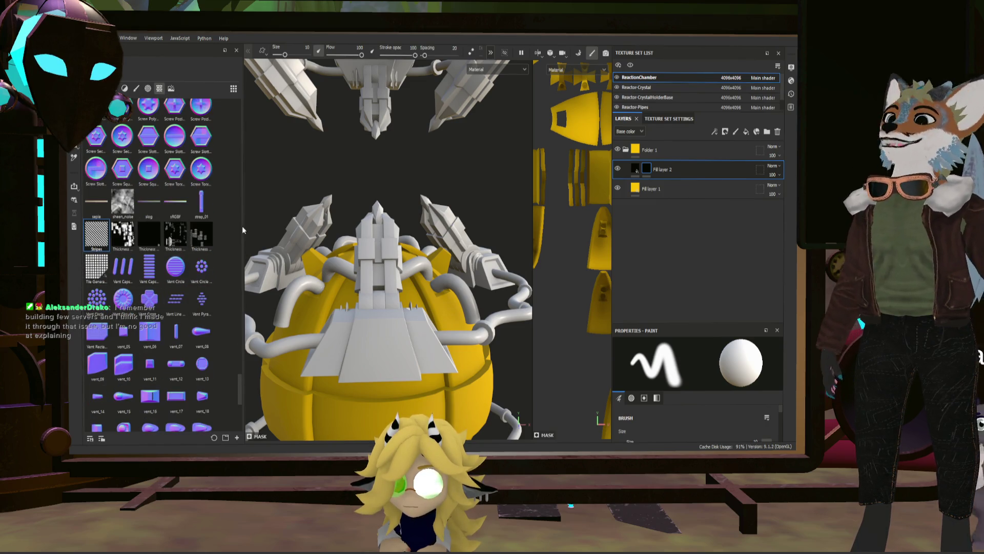
Drive Fill layer 2's mask with the Stripes texture for hazard stripes
{"action": "left_click_drag", "start_coordinate": [96, 234], "coordinate": [646, 169]}
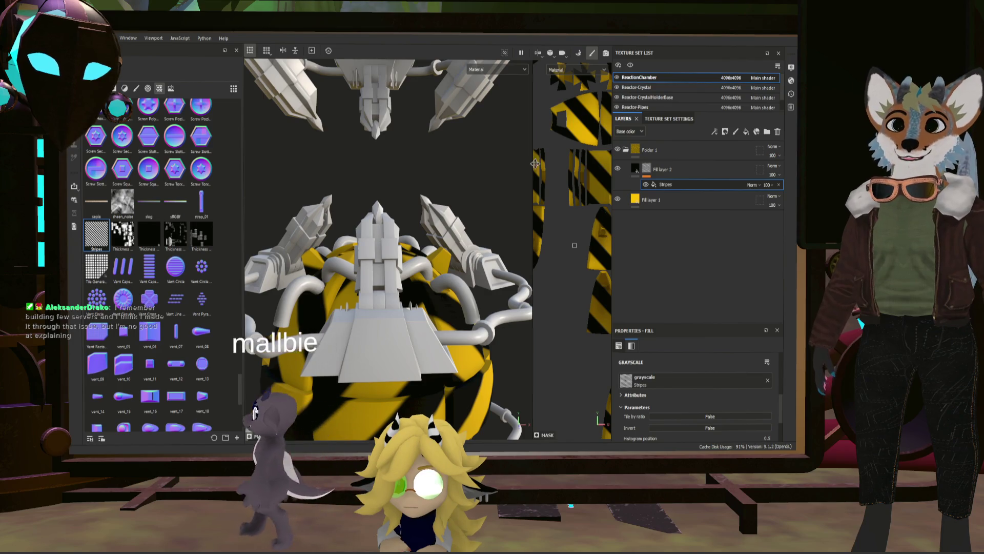
Scale down and reposition the stripe UV projection for finer hazard stripes
{"action": "left_click_drag", "start_coordinate": [533, 153], "coordinate": [342, 153]}
{"action": "scroll", "coordinate": [483, 177], "scroll_direction": "down", "scroll_amount": 3}
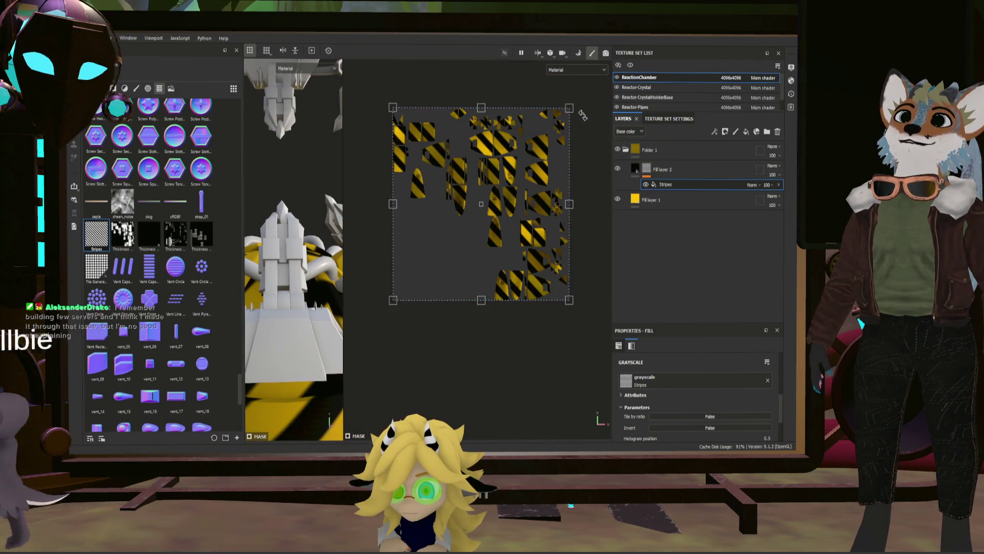
{"action": "left_click_drag", "start_coordinate": [569, 108], "coordinate": [524, 143]}
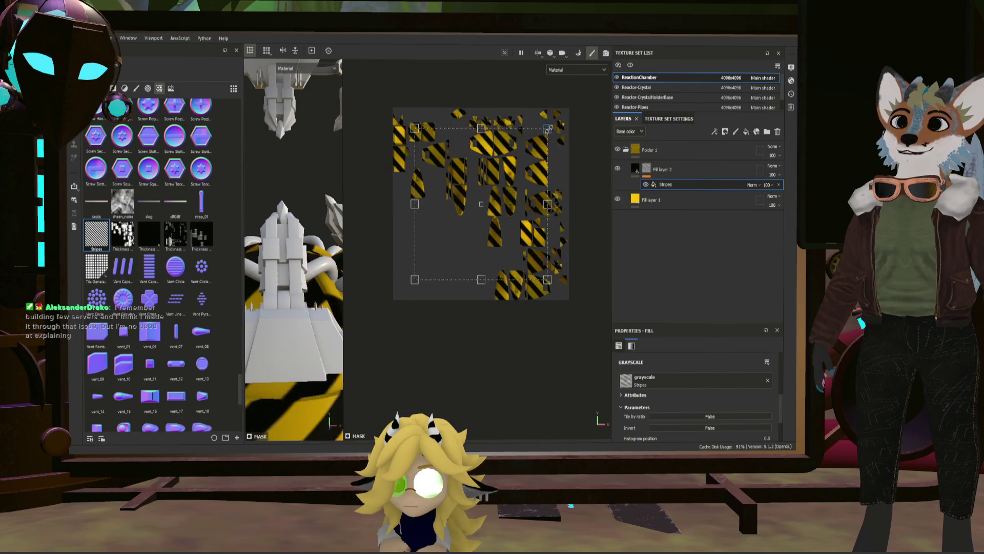
{"action": "left_click_drag", "start_coordinate": [525, 140], "coordinate": [438, 251]}
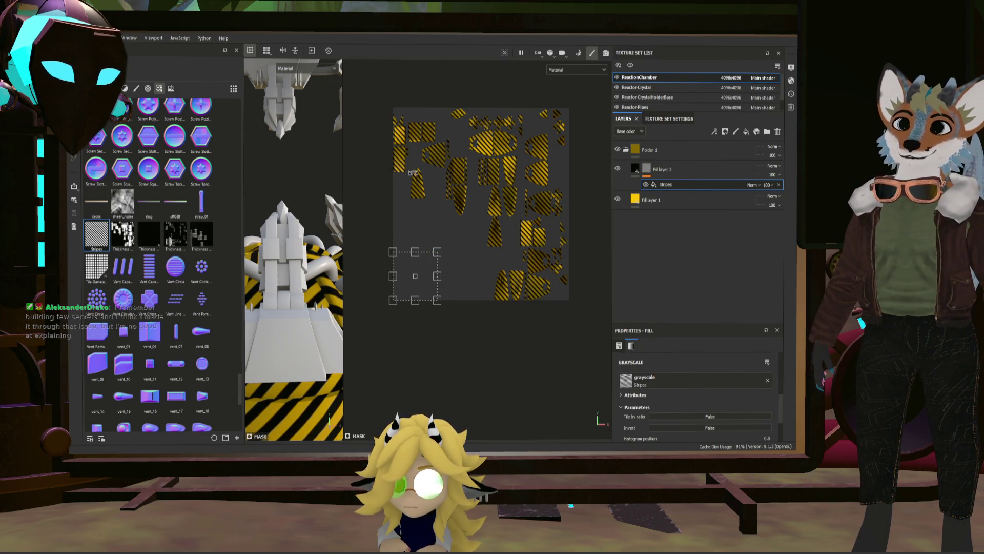
{"action": "left_click_drag", "start_coordinate": [331, 231], "coordinate": [321, 190], "text": "alt"}
Give Folder 1 a black mask so the stripes are hidden
{"action": "left_click", "coordinate": [629, 151]}
{"action": "right_click", "coordinate": [640, 148]}
{"action": "left_click", "coordinate": [677, 167]}
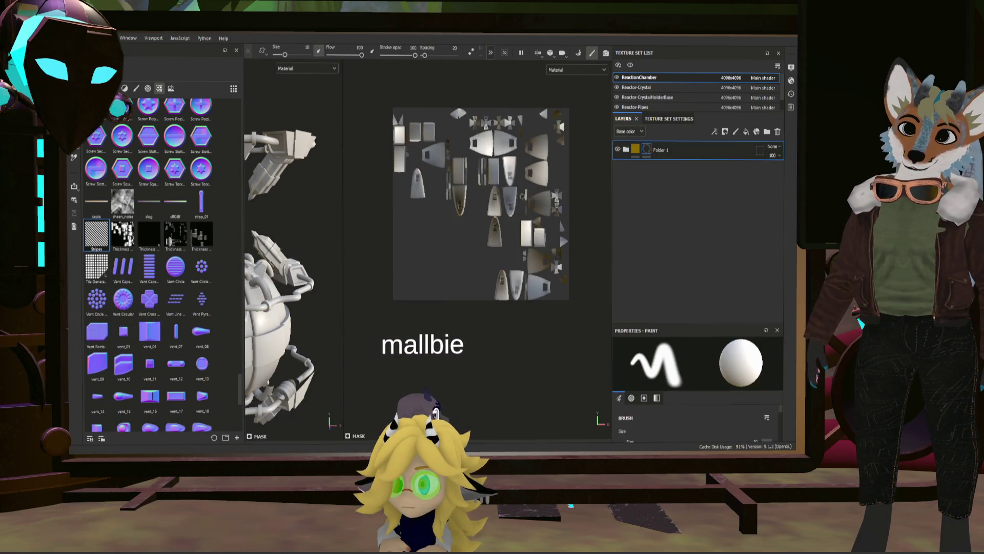
Switch to 3D-only view with the Polygon Fill tool and face the reactor sphere
{"action": "key", "text": "F2"}
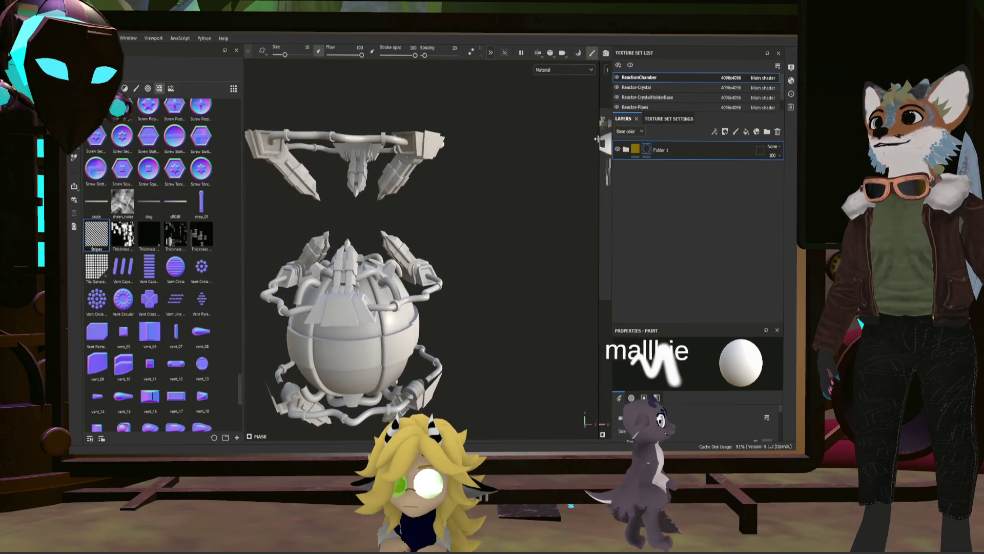
{"action": "scroll", "coordinate": [399, 124], "scroll_direction": "up", "scroll_amount": 2}
{"action": "key", "text": "4"}
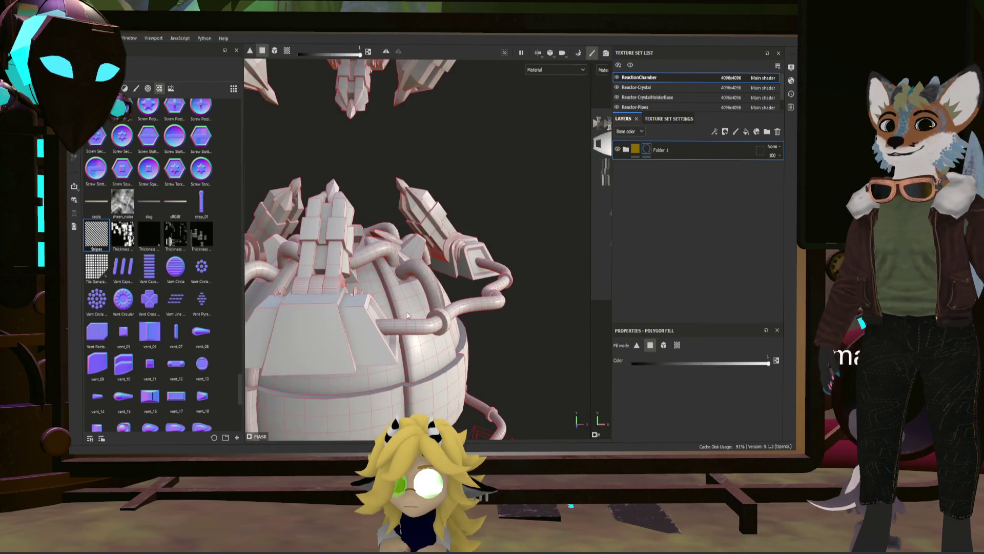
{"action": "scroll", "coordinate": [400, 309], "scroll_direction": "up", "scroll_amount": 4}
{"action": "left_click_drag", "start_coordinate": [452, 321], "coordinate": [397, 329], "text": "alt"}
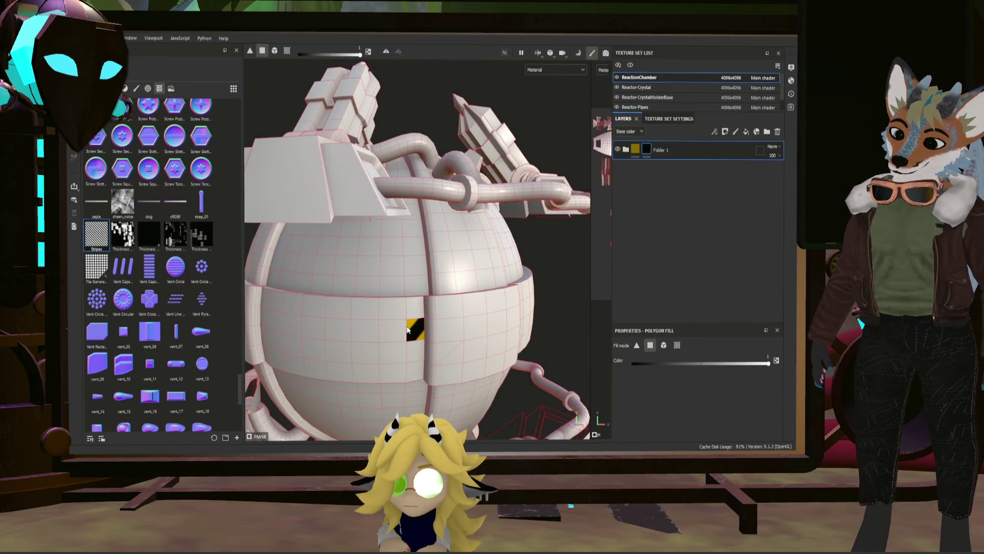
{"action": "key", "text": "5"}
{"action": "key", "text": "4"}
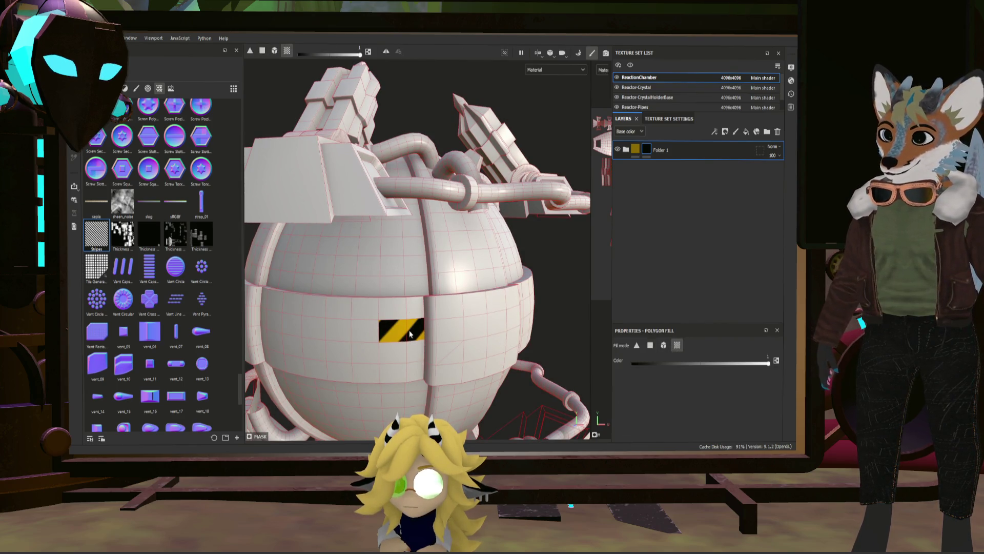
{"action": "left_click_drag", "start_coordinate": [542, 314], "coordinate": [316, 296], "text": "alt"}
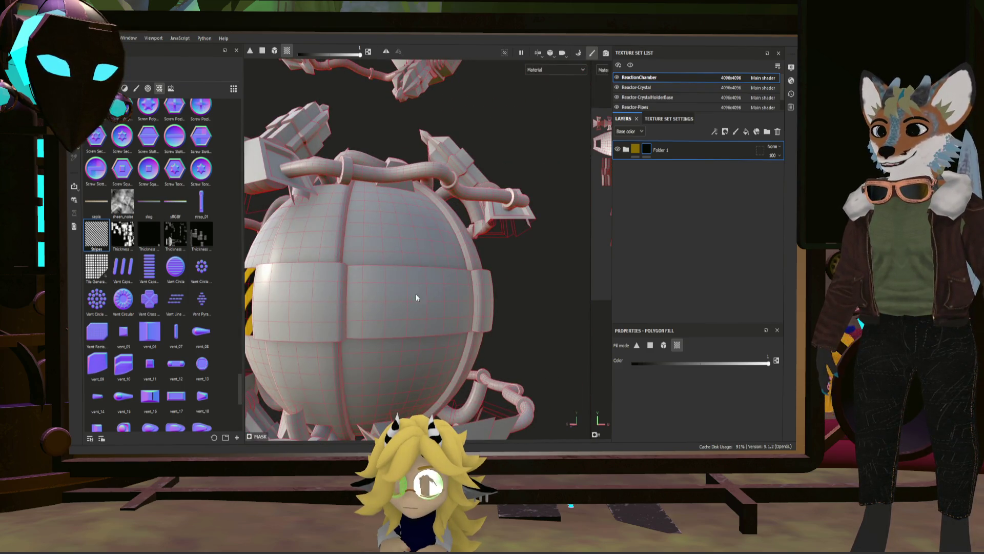
Reveal hazard stripes on a band of sphere panels, undoing and refilling as needed
{"action": "left_click", "coordinate": [417, 294]}
{"action": "left_click_drag", "start_coordinate": [416, 295], "coordinate": [384, 281], "text": "alt"}
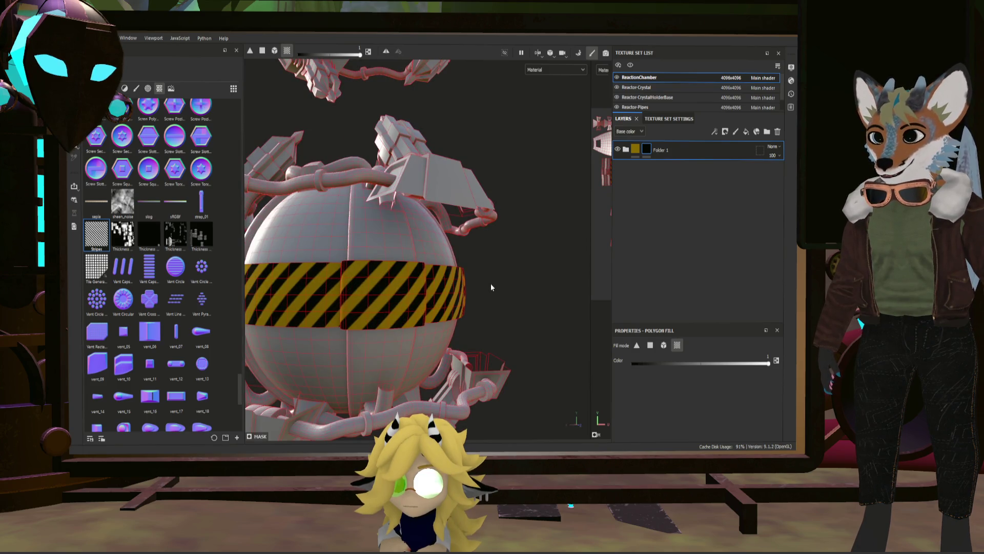
{"action": "key", "text": "ctrl+z"}
{"action": "left_click", "coordinate": [444, 286]}
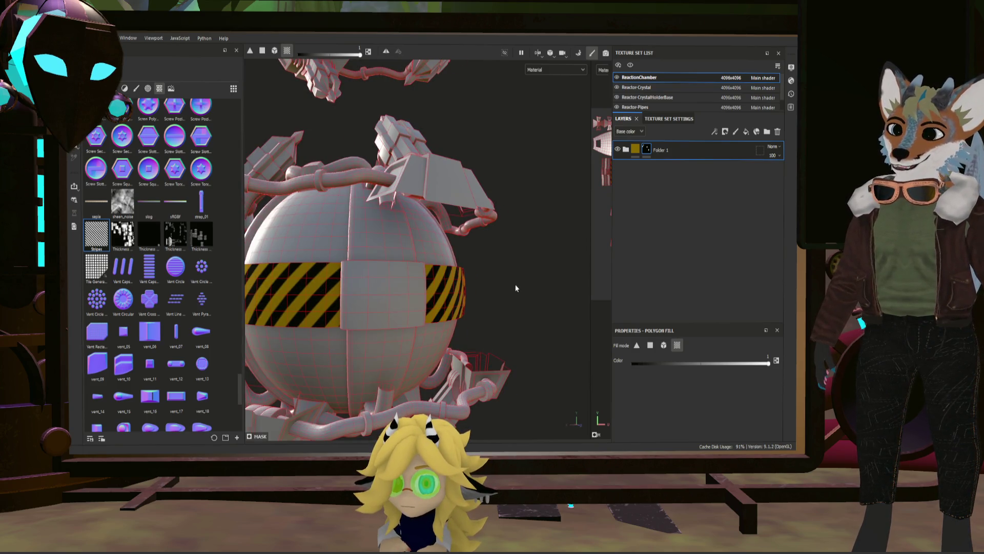
{"action": "left_click_drag", "start_coordinate": [516, 288], "coordinate": [418, 283], "text": "alt"}
{"action": "key", "text": "ctrl+z"}
{"action": "key", "text": "ctrl+z"}
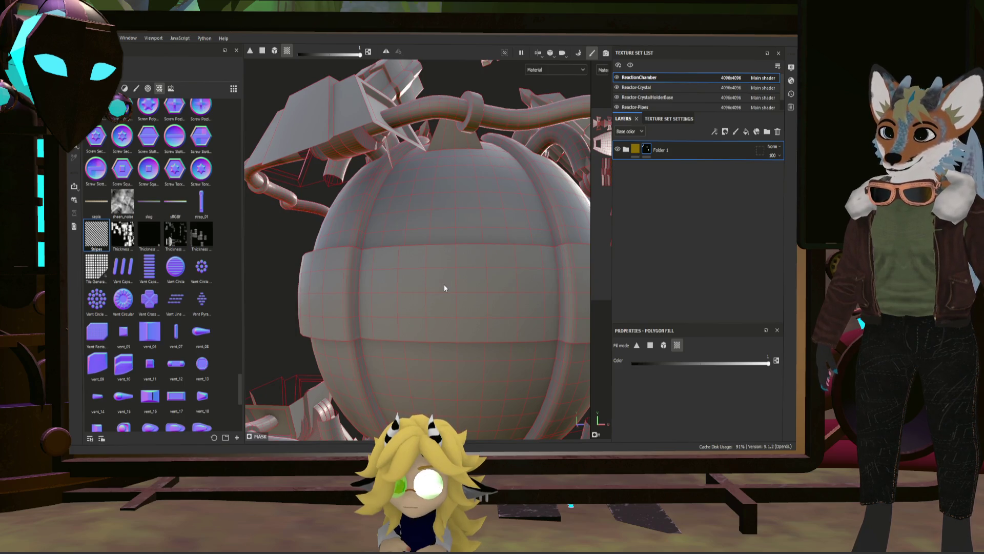
{"action": "left_click", "coordinate": [444, 284]}
{"action": "scroll", "coordinate": [468, 284], "scroll_direction": "down", "scroll_amount": 5}
{"action": "mouse_move", "coordinate": [544, 289]}
{"action": "left_mouse_down", "text": "alt"}
{"action": "mouse_move", "coordinate": [503, 277]}
{"action": "mouse_move", "coordinate": [449, 281]}
{"action": "mouse_move", "coordinate": [397, 263]}
{"action": "left_mouse_up", "text": "alt"}
{"action": "key", "text": "f"}
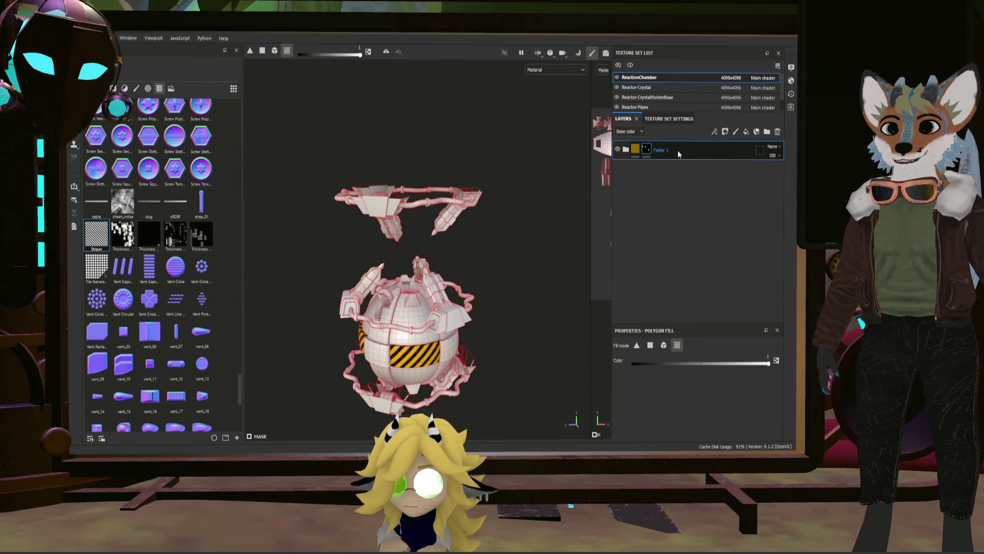
Switch to the Reactor-CrystalHolderBase texture set
{"action": "left_click", "coordinate": [654, 98]}
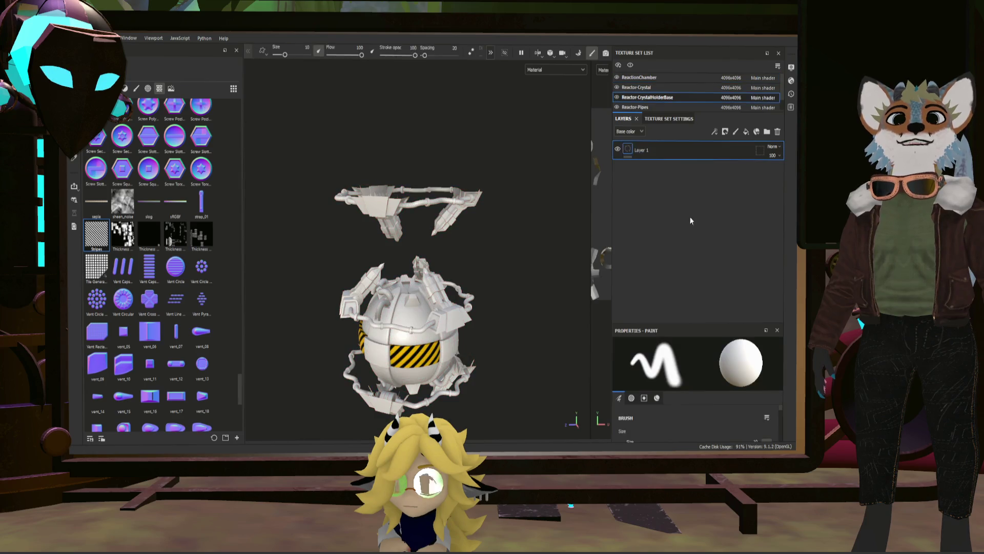
Paste the masked stripes folder and polygon-fill an arm panel white to reveal stripes
{"action": "key", "text": "ctrl+v"}
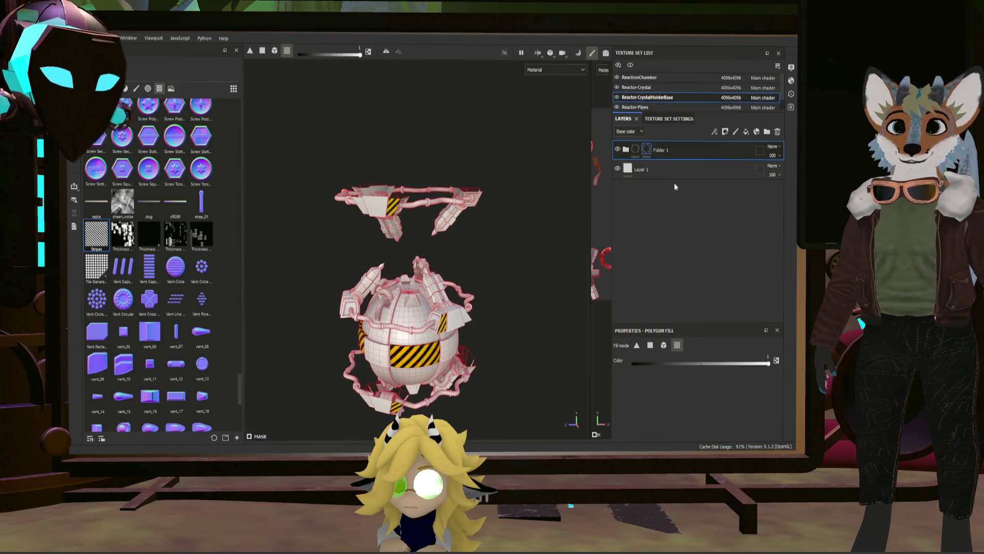
{"action": "scroll", "coordinate": [553, 192], "scroll_direction": "up", "scroll_amount": 2}
{"action": "scroll", "coordinate": [546, 208], "scroll_direction": "up", "scroll_amount": 2}
{"action": "scroll", "coordinate": [538, 227], "scroll_direction": "up", "scroll_amount": 2}
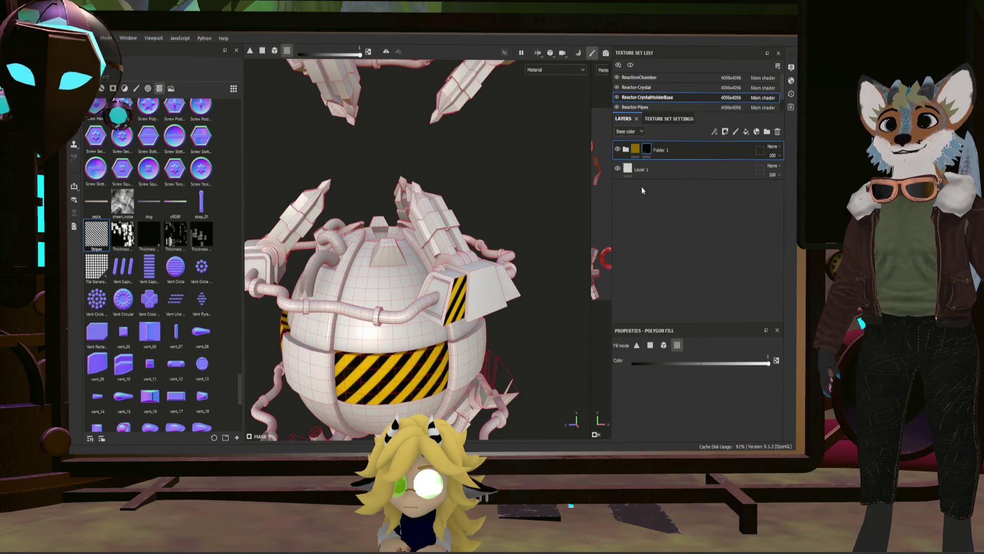
{"action": "scroll", "coordinate": [528, 247], "scroll_direction": "up", "scroll_amount": 2}
{"action": "key", "text": "x"}
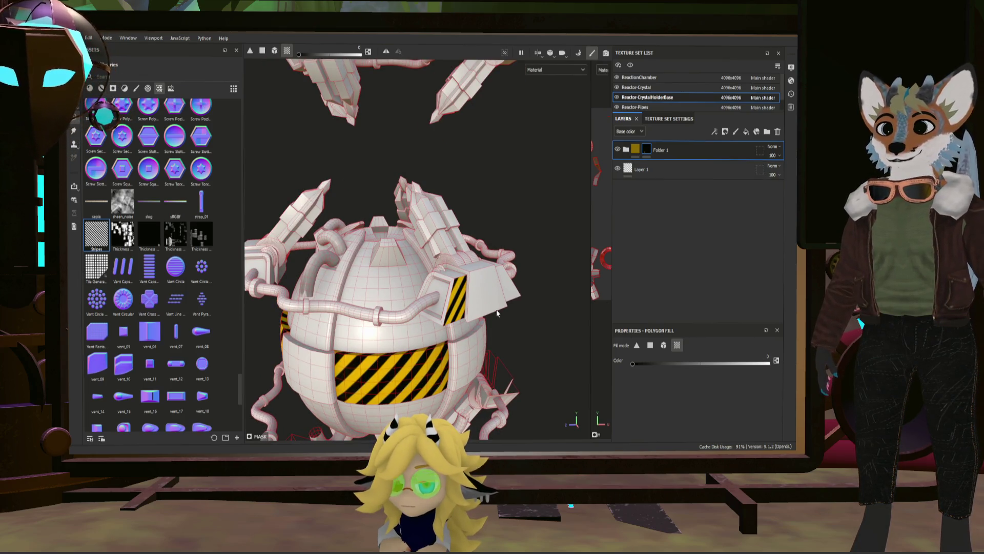
{"action": "mouse_move", "coordinate": [457, 296]}
{"action": "left_mouse_down", "text": "alt"}
{"action": "mouse_move", "coordinate": [536, 300]}
{"action": "mouse_move", "coordinate": [415, 207]}
{"action": "mouse_move", "coordinate": [430, 245]}
{"action": "left_mouse_up", "text": "alt"}
{"action": "key", "text": "x"}
{"action": "left_click", "coordinate": [415, 206]}
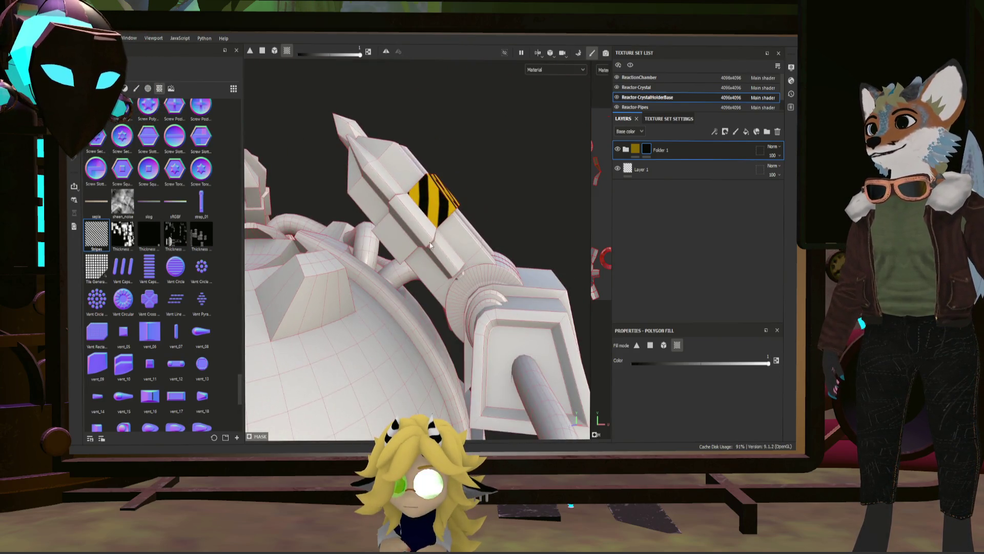
{"action": "scroll", "coordinate": [398, 243], "scroll_direction": "down", "scroll_amount": 3}
{"action": "scroll", "coordinate": [398, 258], "scroll_direction": "down", "scroll_amount": 5}
Check the arms around the reactor, then switch to the Reactor-Pipes texture set
{"action": "mouse_move", "coordinate": [399, 258]}
{"action": "left_mouse_down", "text": "alt"}
{"action": "mouse_move", "coordinate": [271, 257]}
{"action": "mouse_move", "coordinate": [241, 240]}
{"action": "left_mouse_up", "text": "alt"}
{"action": "scroll", "coordinate": [415, 265], "scroll_direction": "up", "scroll_amount": 5}
{"action": "scroll", "coordinate": [450, 284], "scroll_direction": "up", "scroll_amount": 2}
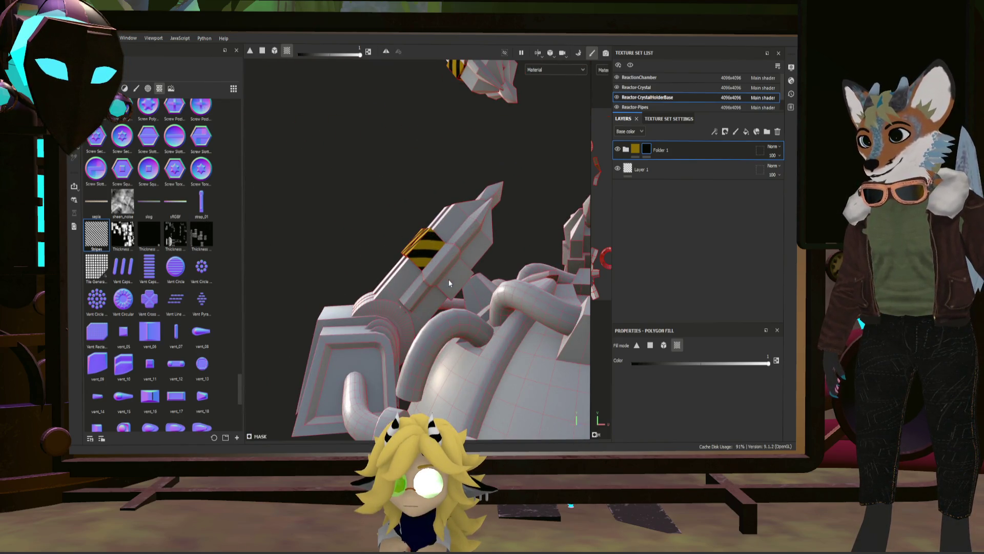
{"action": "mouse_move", "coordinate": [526, 254]}
{"action": "left_mouse_down", "text": "alt"}
{"action": "mouse_move", "coordinate": [347, 268]}
{"action": "mouse_move", "coordinate": [440, 268]}
{"action": "left_mouse_up", "text": "alt"}
{"action": "scroll", "coordinate": [347, 267], "scroll_direction": "down", "scroll_amount": 3}
{"action": "scroll", "coordinate": [347, 269], "scroll_direction": "down", "scroll_amount": 3}
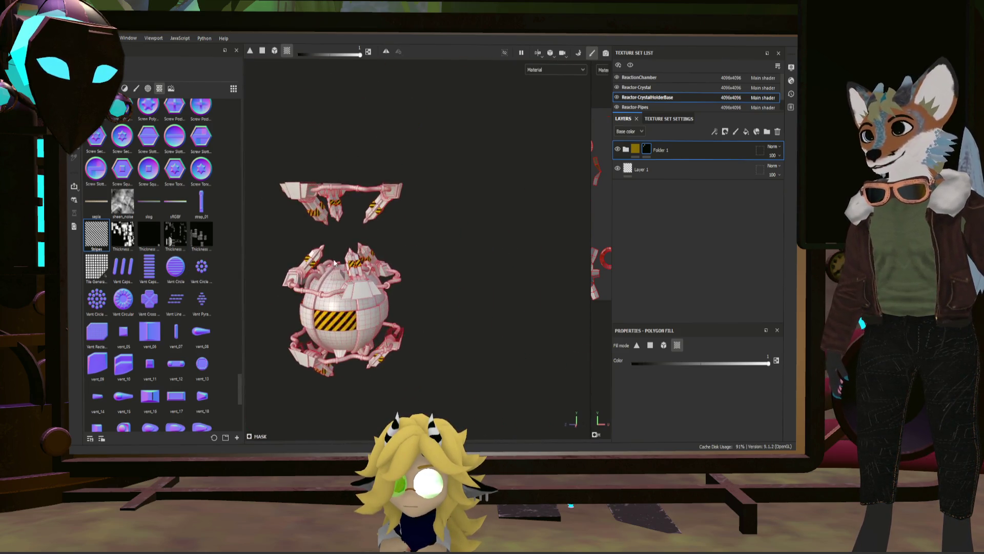
{"action": "scroll", "coordinate": [440, 267], "scroll_direction": "up", "scroll_amount": 4}
{"action": "scroll", "coordinate": [440, 267], "scroll_direction": "up", "scroll_amount": 2}
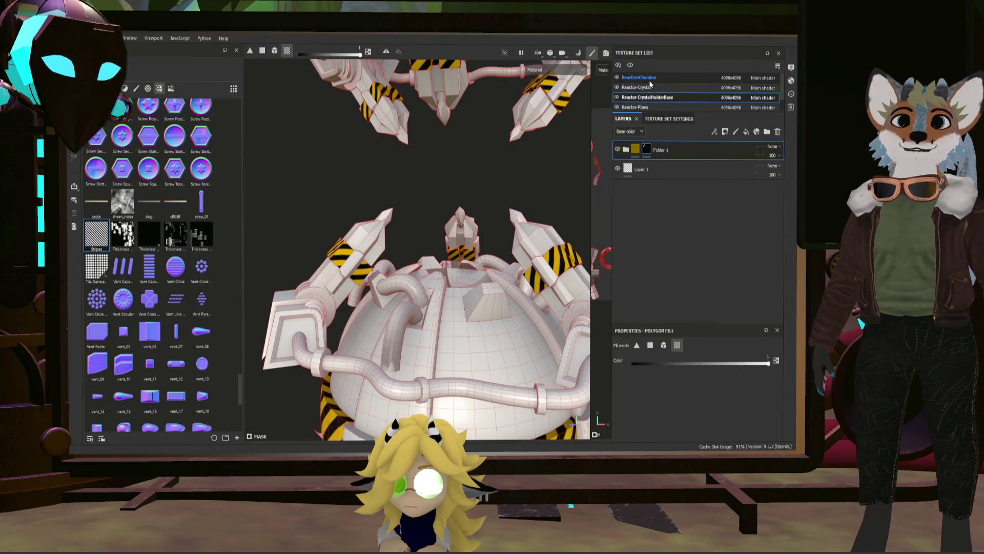
{"action": "scroll", "coordinate": [648, 82], "scroll_direction": "down", "scroll_amount": 1}
{"action": "left_click", "coordinate": [654, 97]}
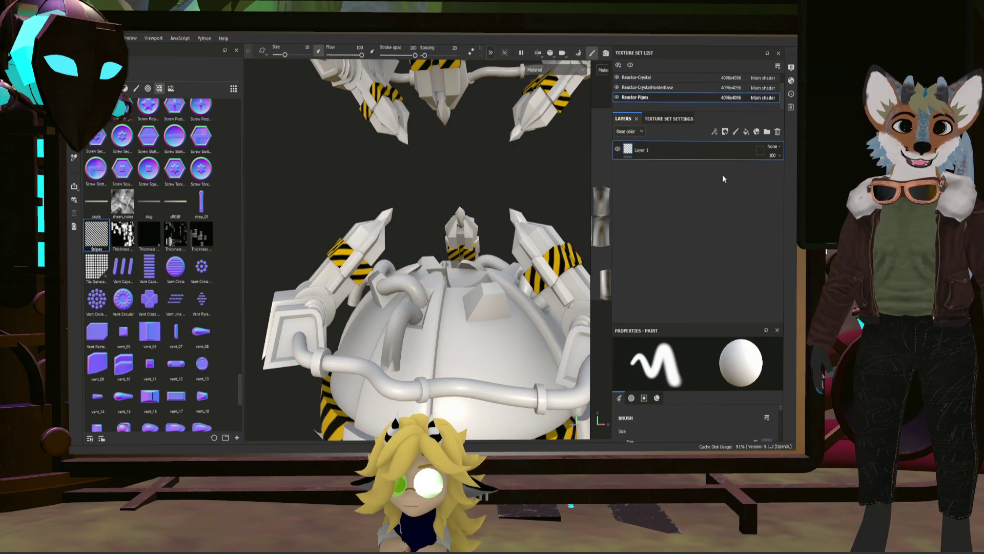
{"action": "left_click", "coordinate": [777, 132]}
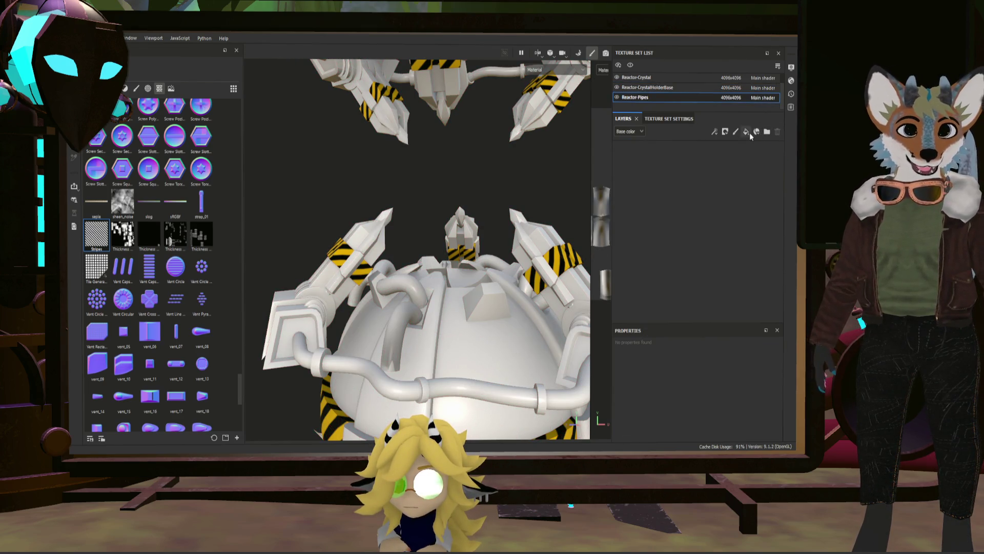
{"action": "left_click", "coordinate": [746, 132]}
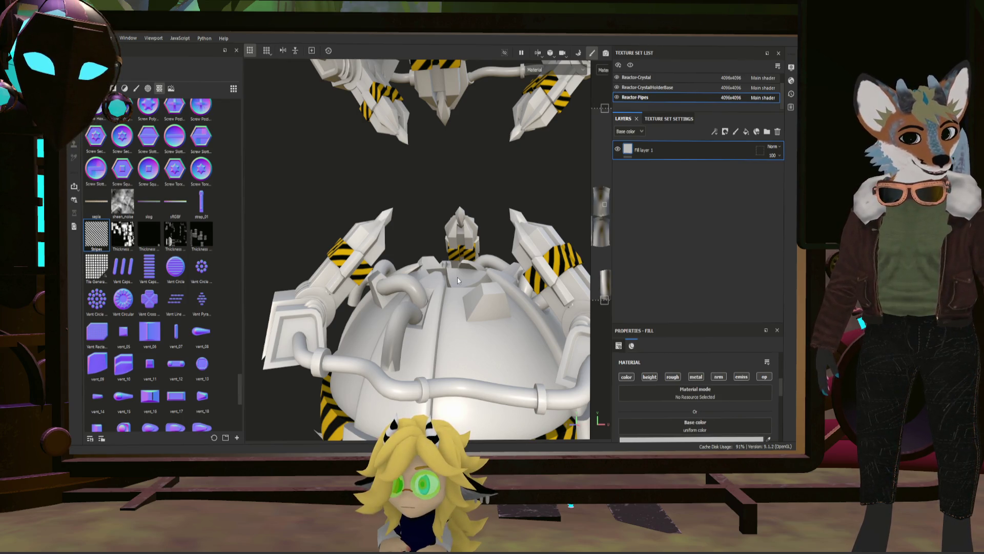
{"action": "mouse_move", "coordinate": [457, 278]}
{"action": "left_mouse_down", "text": "alt"}
{"action": "mouse_move", "coordinate": [365, 277]}
{"action": "mouse_move", "coordinate": [431, 263]}
{"action": "left_mouse_up", "text": "alt"}
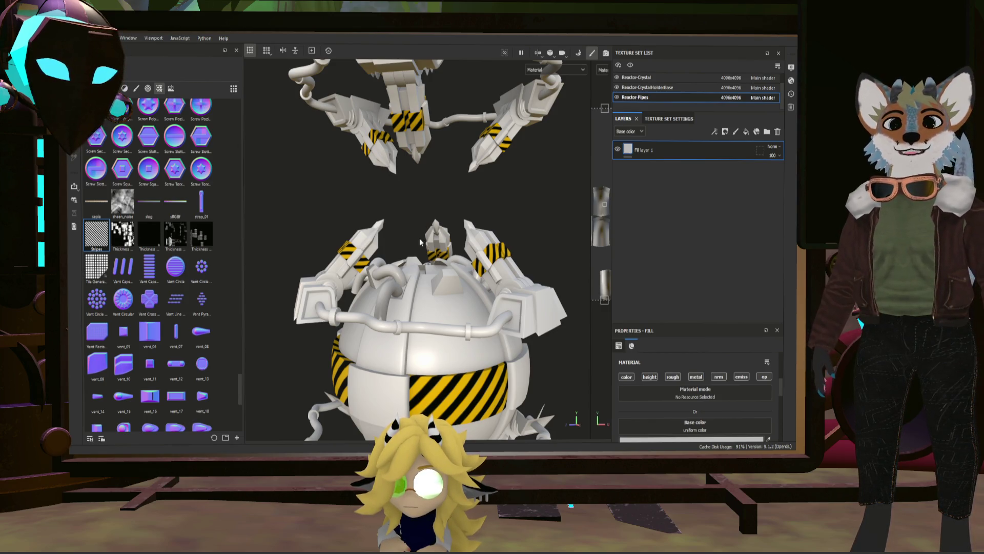
{"action": "left_click_drag", "start_coordinate": [420, 238], "coordinate": [448, 310], "text": "alt"}
{"action": "scroll", "coordinate": [428, 338], "scroll_direction": "up", "scroll_amount": 3}
{"action": "scroll", "coordinate": [425, 287], "scroll_direction": "up", "scroll_amount": 2}
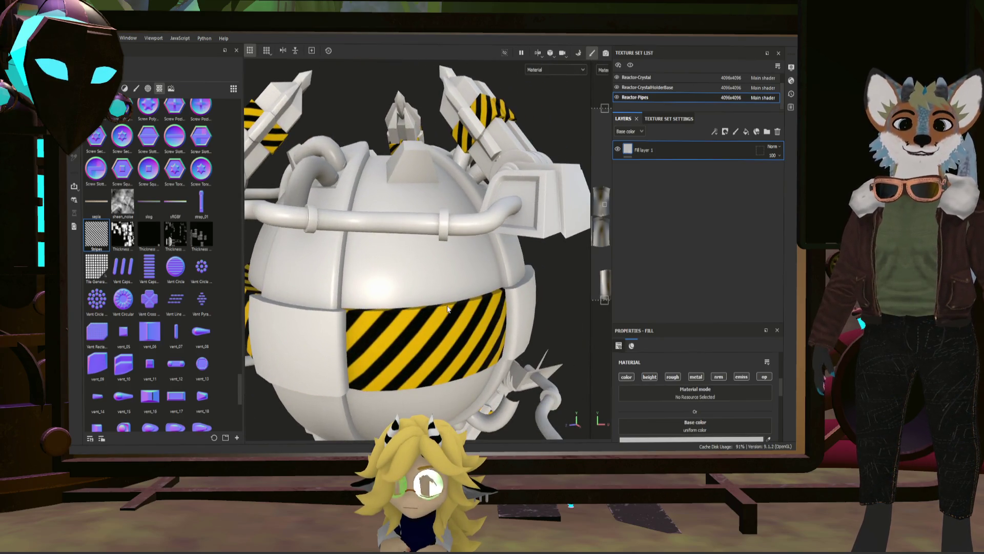
{"action": "scroll", "coordinate": [448, 310], "scroll_direction": "down", "scroll_amount": 3}
{"action": "mouse_move", "coordinate": [449, 310]}
{"action": "left_mouse_down", "text": "alt"}
{"action": "mouse_move", "coordinate": [464, 310]}
{"action": "mouse_move", "coordinate": [415, 325]}
{"action": "mouse_move", "coordinate": [381, 247]}
{"action": "left_mouse_up", "text": "alt"}
{"action": "scroll", "coordinate": [385, 289], "scroll_direction": "up", "scroll_amount": 5}
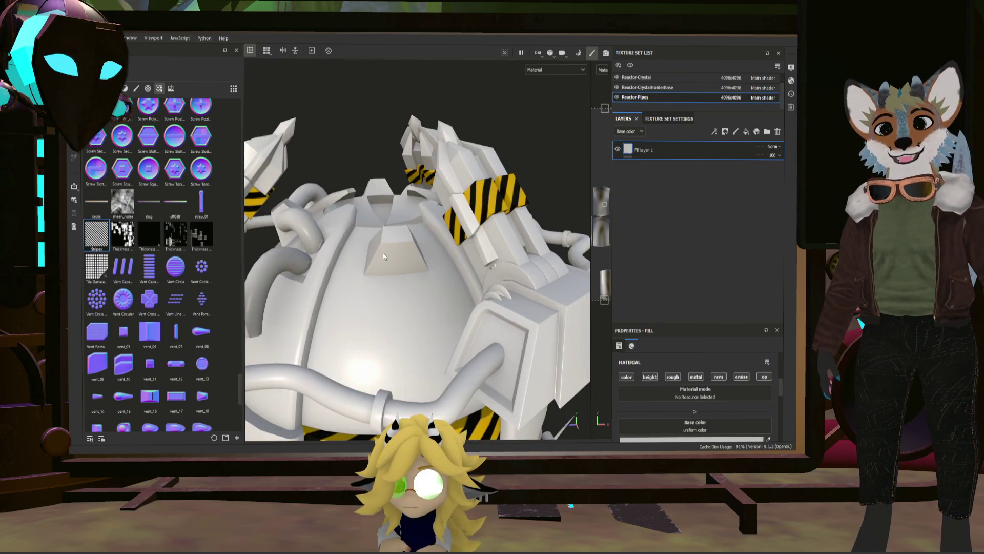
{"action": "scroll", "coordinate": [385, 289], "scroll_direction": "down", "scroll_amount": 3}
{"action": "mouse_move", "coordinate": [385, 289]}
{"action": "left_mouse_down", "text": "alt"}
{"action": "mouse_move", "coordinate": [321, 247]}
{"action": "mouse_move", "coordinate": [464, 336]}
{"action": "mouse_move", "coordinate": [466, 282]}
{"action": "left_mouse_up", "text": "alt"}
{"action": "scroll", "coordinate": [321, 247], "scroll_direction": "down", "scroll_amount": 3}
{"action": "scroll", "coordinate": [464, 337], "scroll_direction": "up", "scroll_amount": 3}
{"action": "scroll", "coordinate": [475, 346], "scroll_direction": "down", "scroll_amount": 2}
{"action": "scroll", "coordinate": [464, 287], "scroll_direction": "down", "scroll_amount": 2}
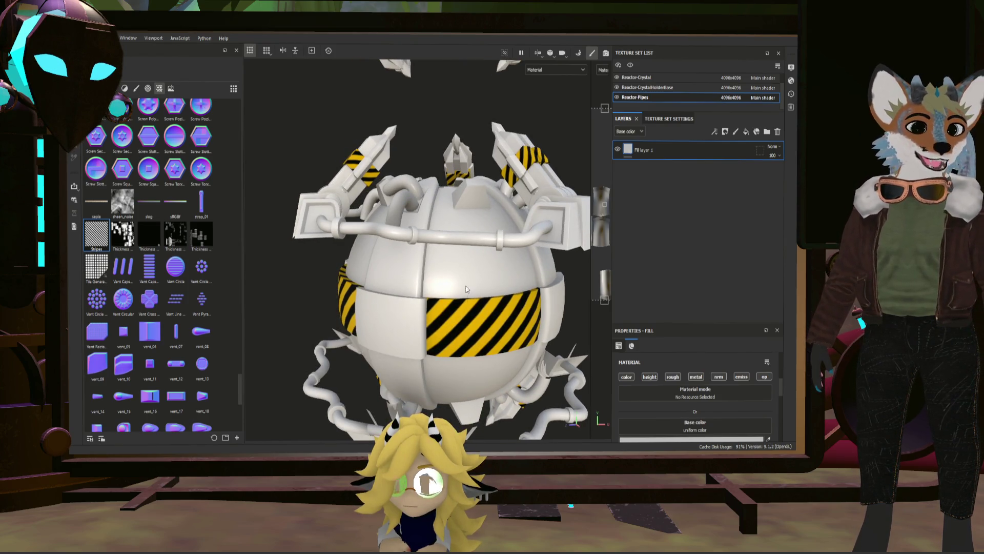
{"action": "left_click_drag", "start_coordinate": [466, 289], "coordinate": [473, 306], "text": "alt"}
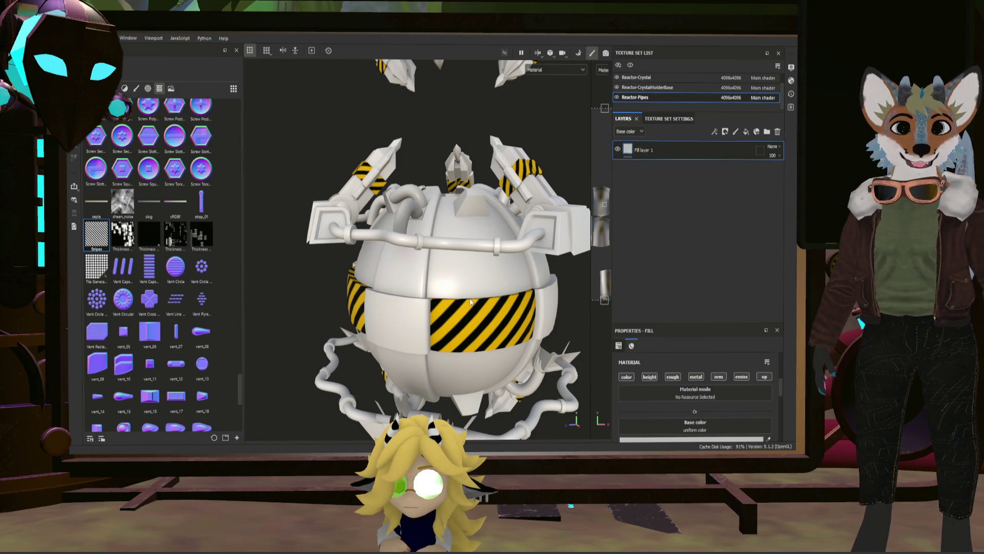
{"action": "scroll", "coordinate": [174, 248], "scroll_direction": "up", "scroll_amount": 10}
{"action": "scroll", "coordinate": [181, 250], "scroll_direction": "up", "scroll_amount": 10}
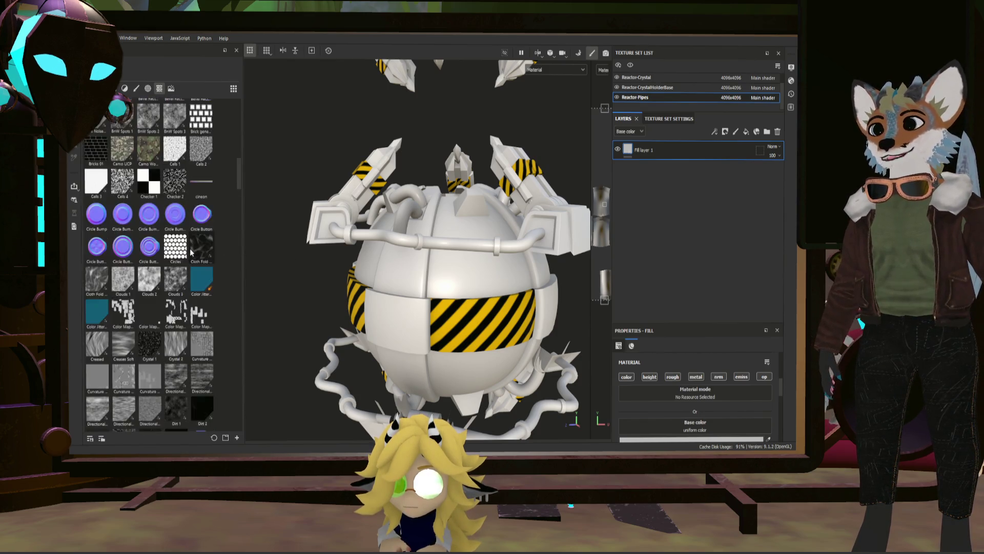
{"action": "scroll", "coordinate": [191, 253], "scroll_direction": "up", "scroll_amount": 10}
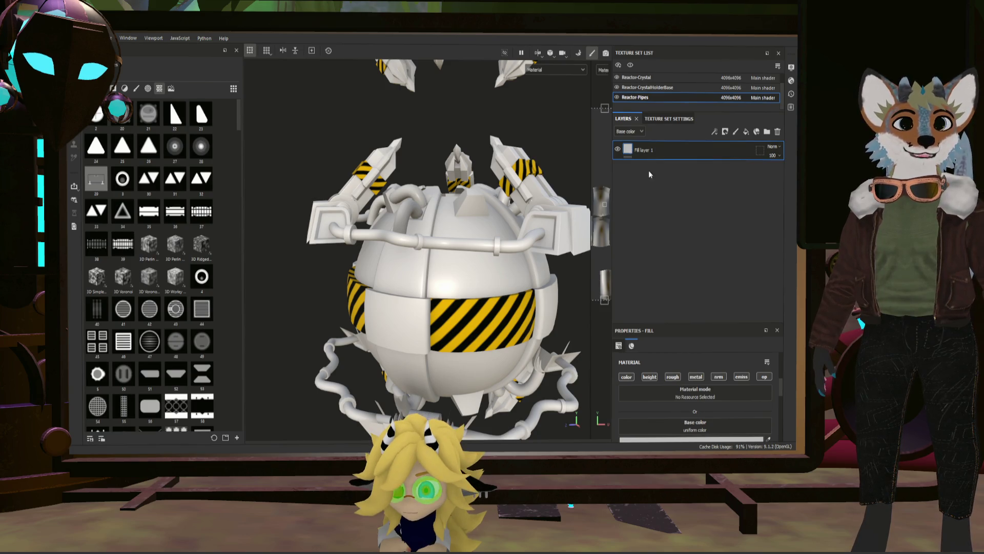
Add a second pipe fill layer and make Fill layer 1's base colour red
{"action": "left_click", "coordinate": [747, 132]}
{"action": "left_click", "coordinate": [665, 170]}
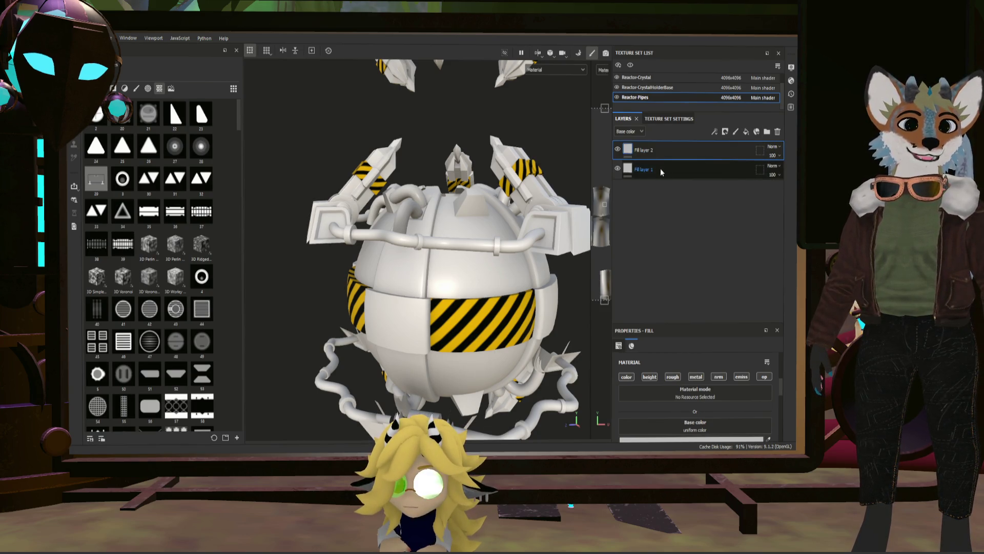
{"action": "scroll", "coordinate": [697, 407], "scroll_direction": "down", "scroll_amount": 3}
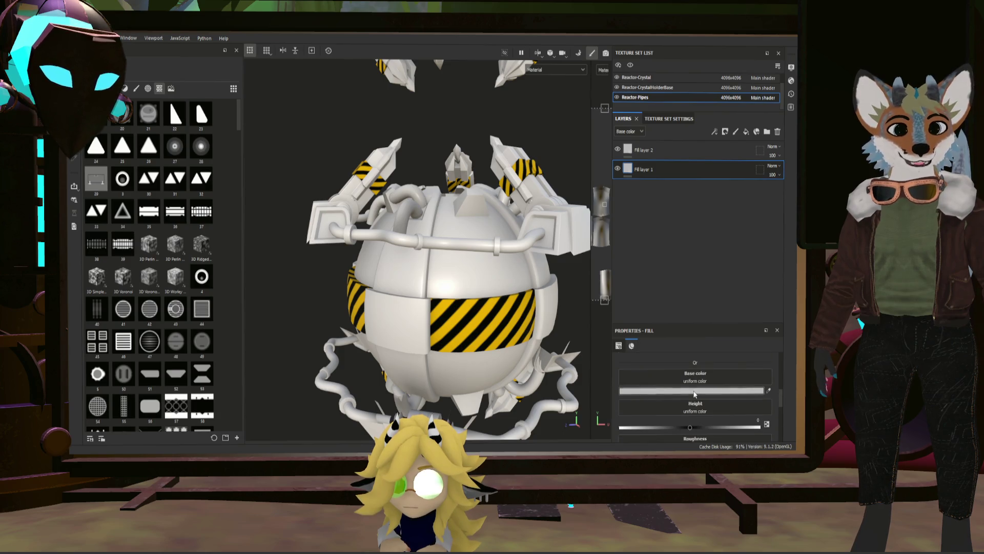
{"action": "left_click", "coordinate": [695, 390]}
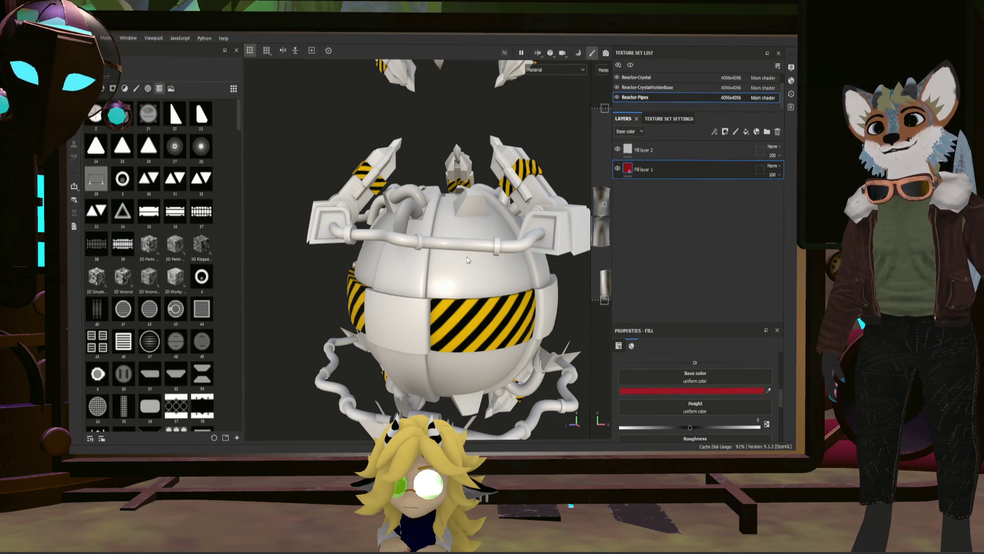
{"action": "left_click_drag", "start_coordinate": [489, 285], "coordinate": [418, 316], "text": "alt"}
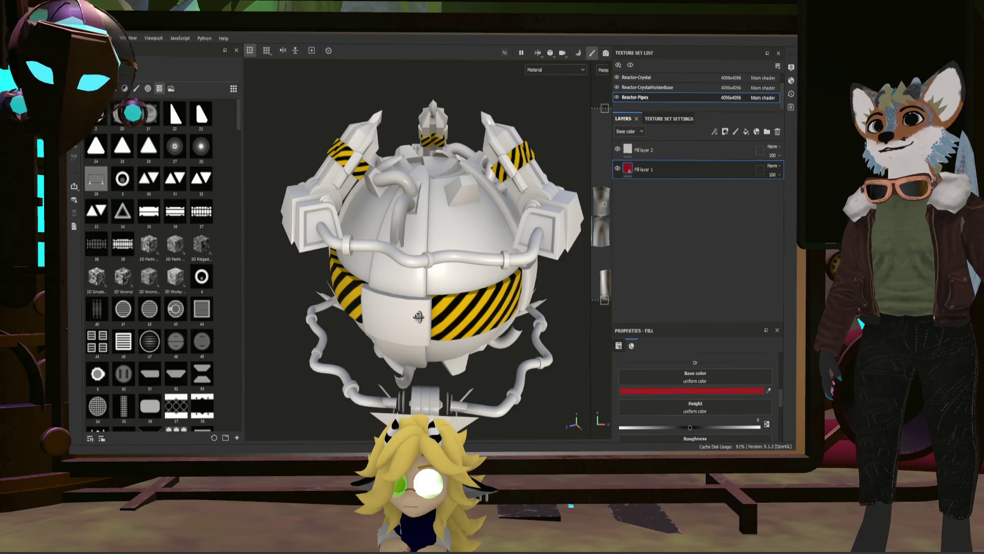
{"action": "scroll", "coordinate": [444, 305], "scroll_direction": "down", "scroll_amount": 3}
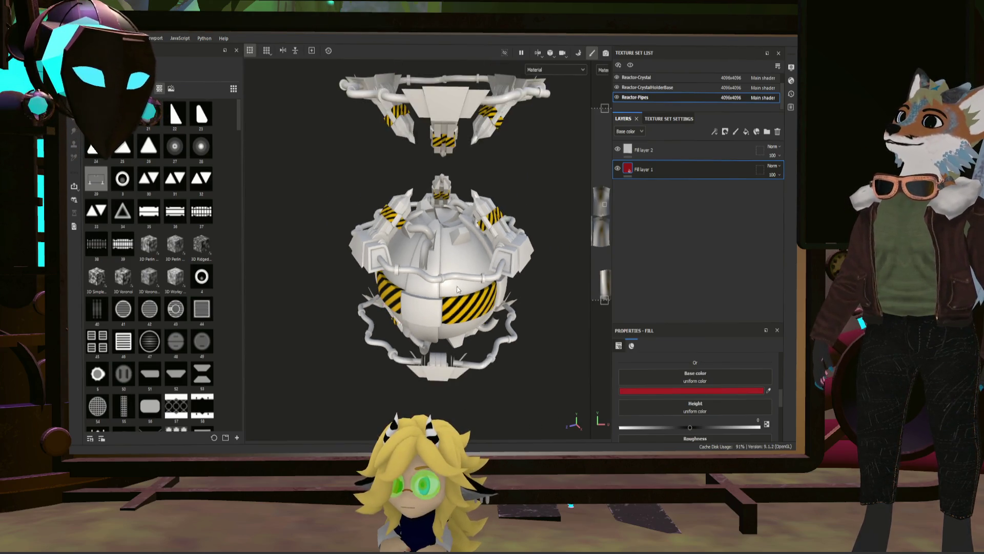
{"action": "left_click_drag", "start_coordinate": [444, 306], "coordinate": [508, 278], "text": "alt"}
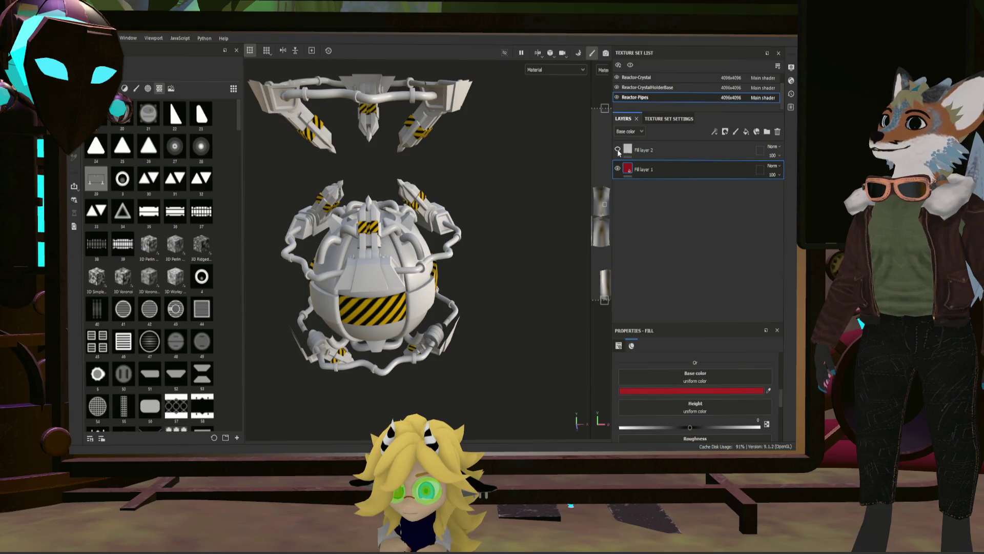
{"action": "mouse_move", "coordinate": [488, 231]}
{"action": "left_mouse_down", "text": "alt"}
{"action": "mouse_move", "coordinate": [386, 224]}
{"action": "mouse_move", "coordinate": [531, 234]}
{"action": "mouse_move", "coordinate": [462, 230]}
{"action": "mouse_move", "coordinate": [431, 246]}
{"action": "left_mouse_up", "text": "alt"}
{"action": "scroll", "coordinate": [386, 225], "scroll_direction": "up", "scroll_amount": 3}
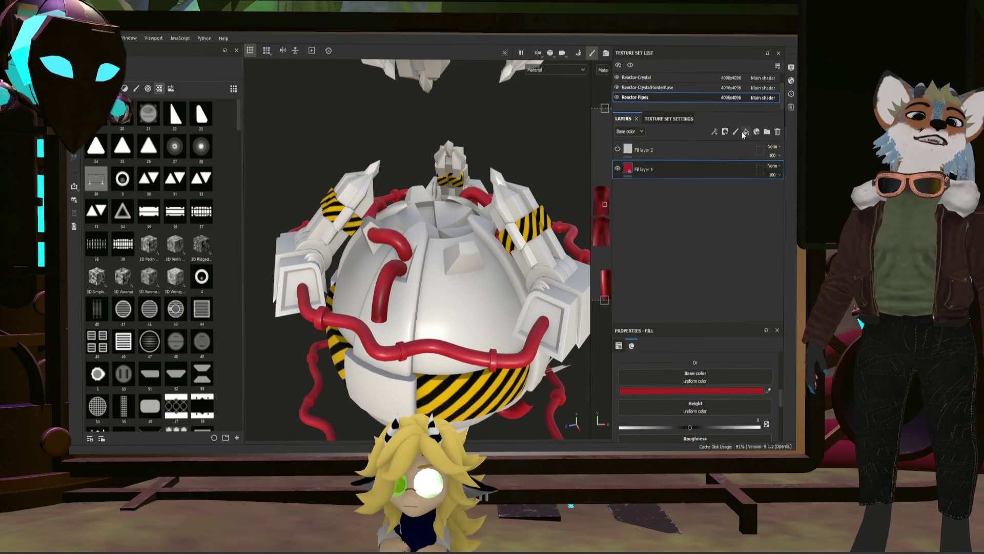
Add Fill layers 3 and 4 and set the third to green, the fourth to purple
{"action": "left_click", "coordinate": [744, 133]}
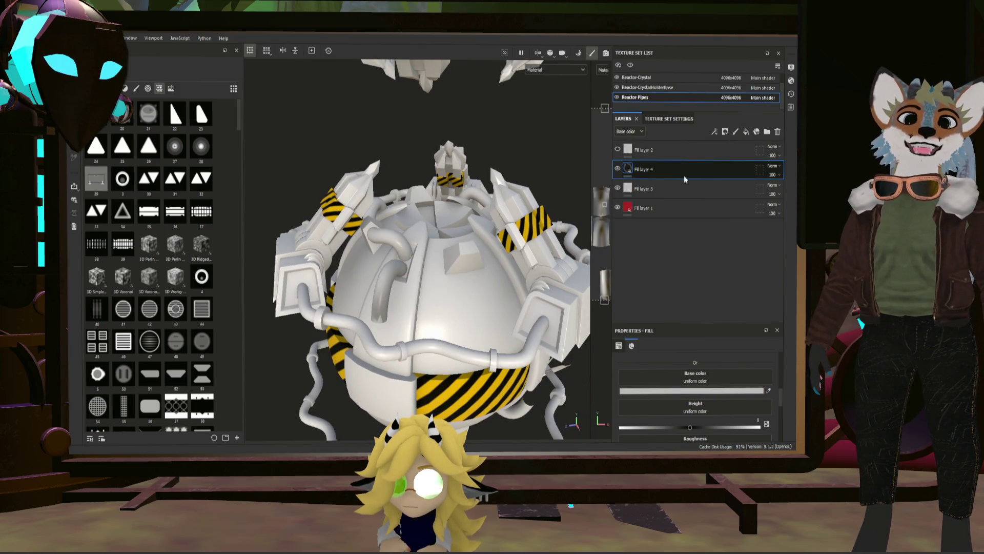
{"action": "left_click", "coordinate": [627, 189]}
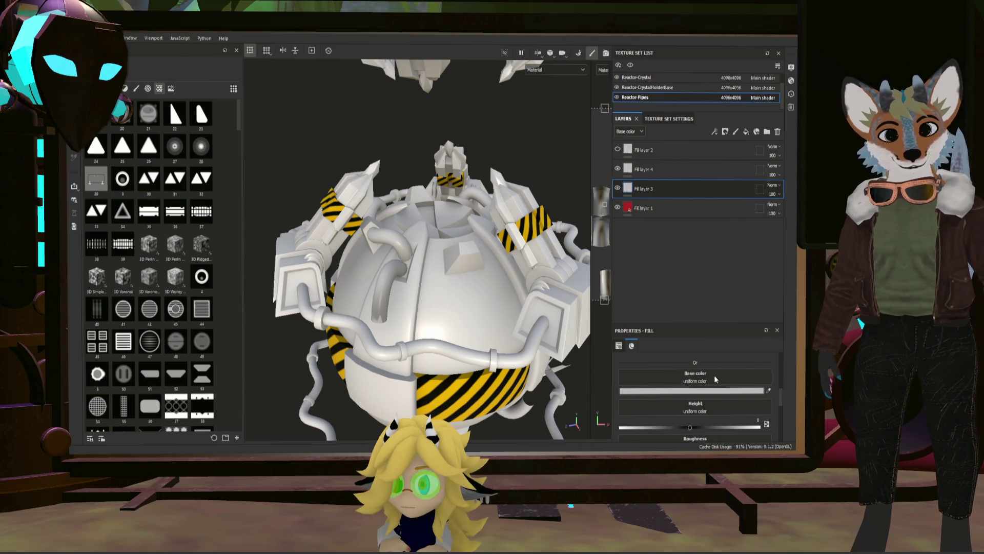
{"action": "left_click_drag", "start_coordinate": [668, 347], "coordinate": [671, 367]}
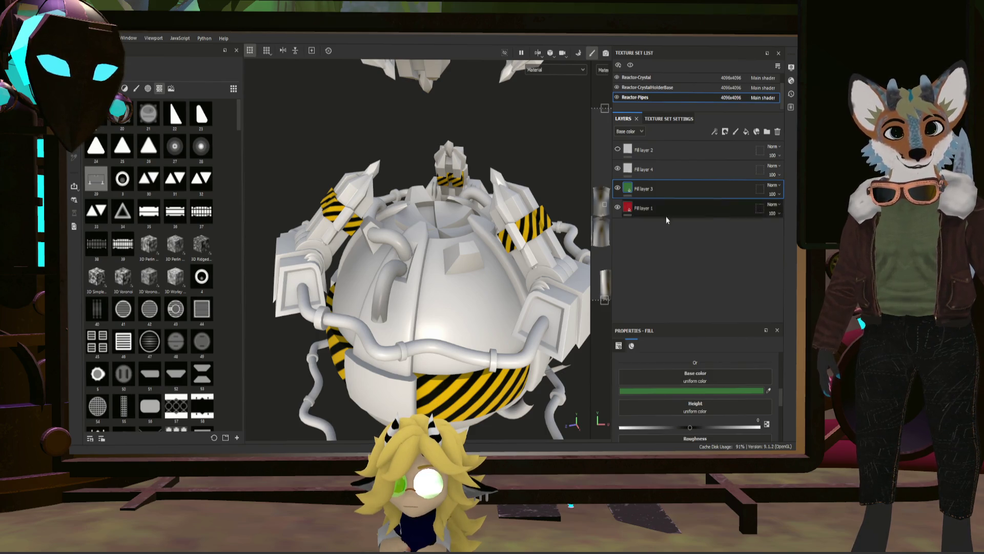
{"action": "left_click", "coordinate": [652, 167]}
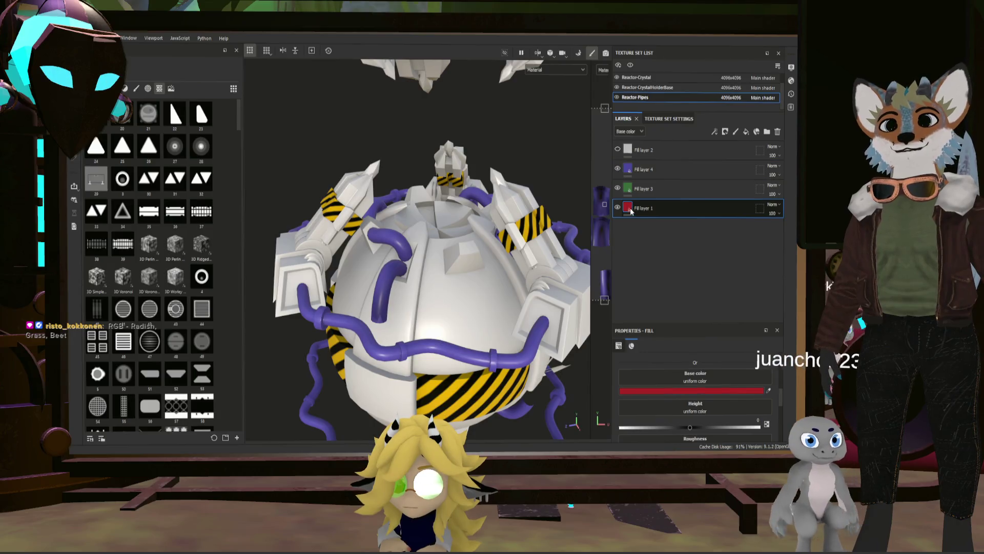
Review the green and purple layers and give the top white fill layer a black mask
{"action": "left_click", "coordinate": [630, 189]}
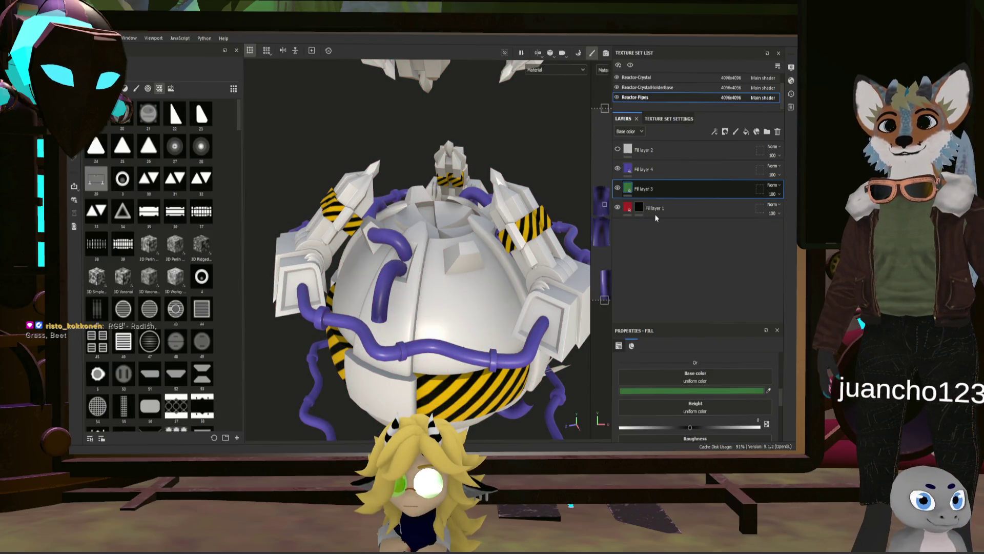
{"action": "left_click", "coordinate": [659, 170]}
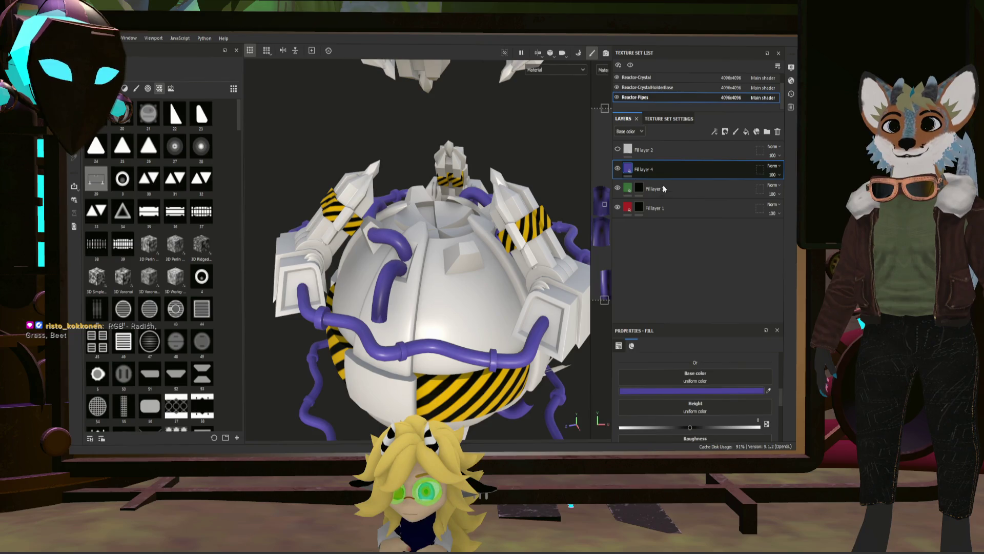
{"action": "left_click", "coordinate": [618, 149]}
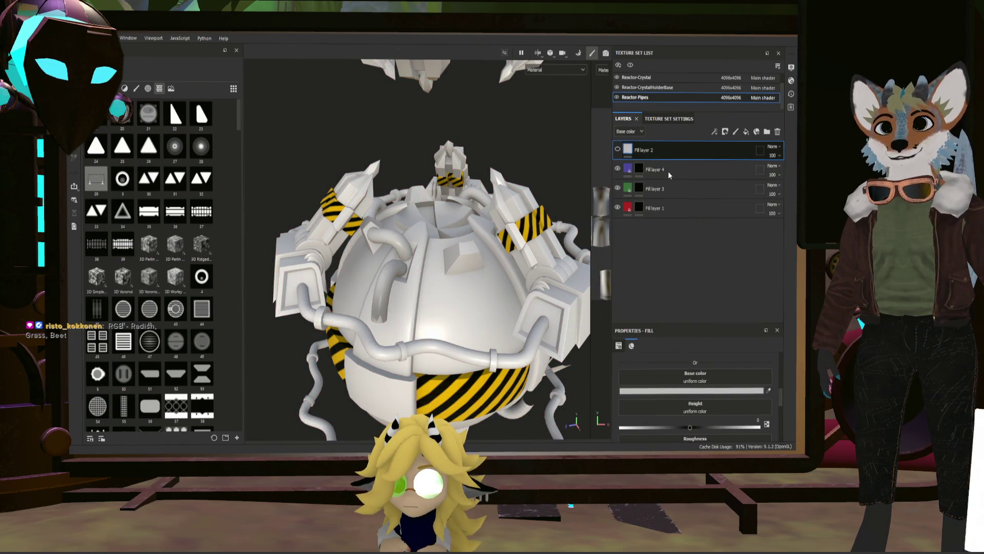
{"action": "key", "text": "4"}
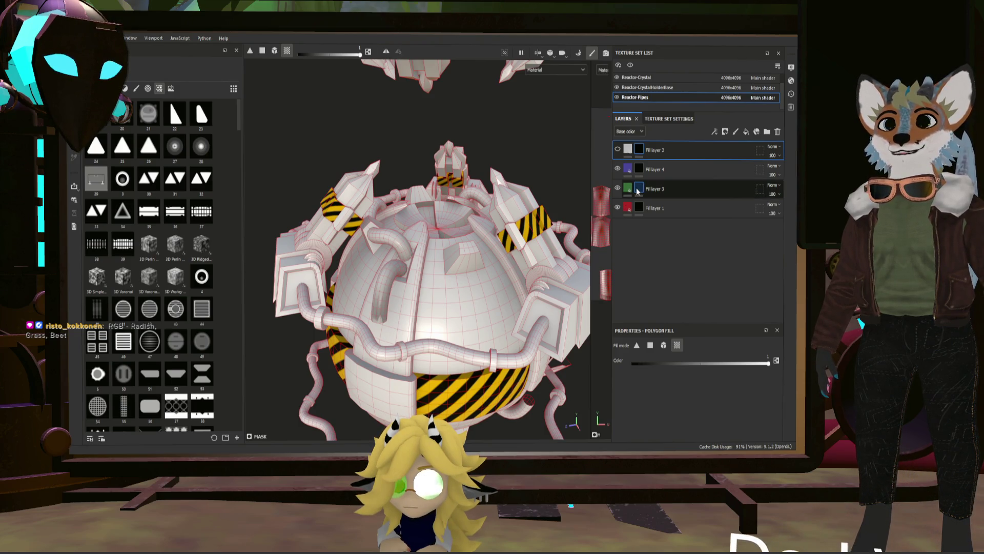
Polygon-fill one sphere pipe purple, another green and the remaining pipes red
{"action": "left_click", "coordinate": [640, 171]}
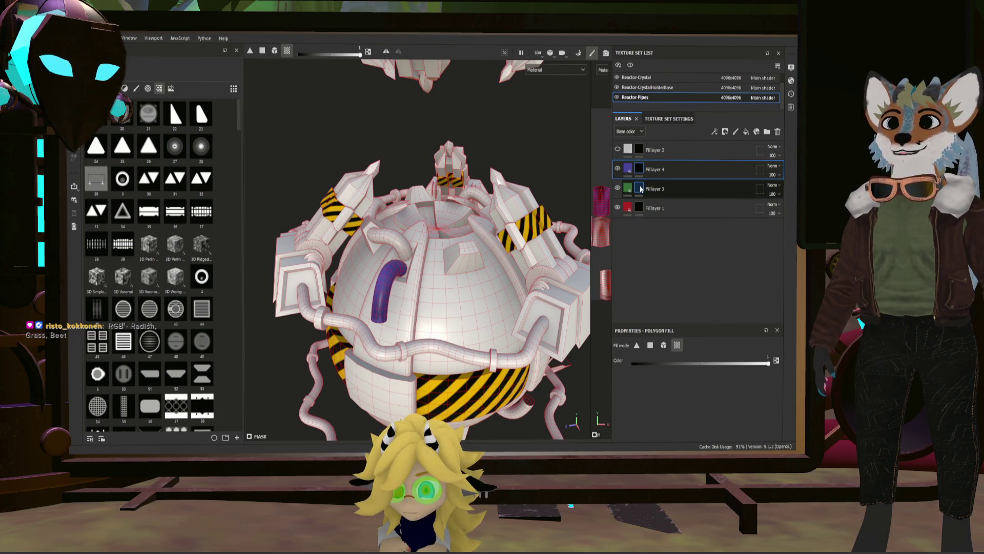
{"action": "left_click", "coordinate": [379, 242]}
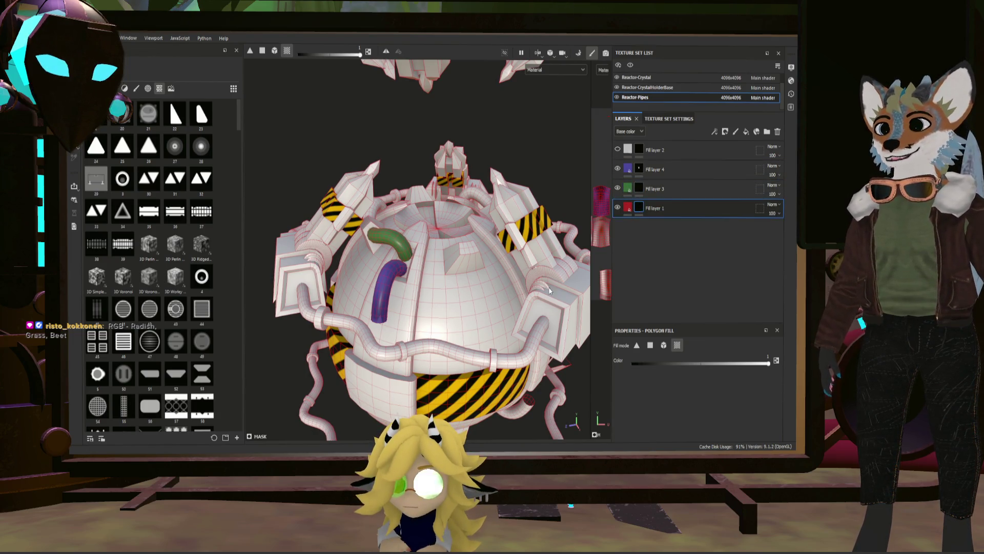
{"action": "left_click", "coordinate": [455, 351]}
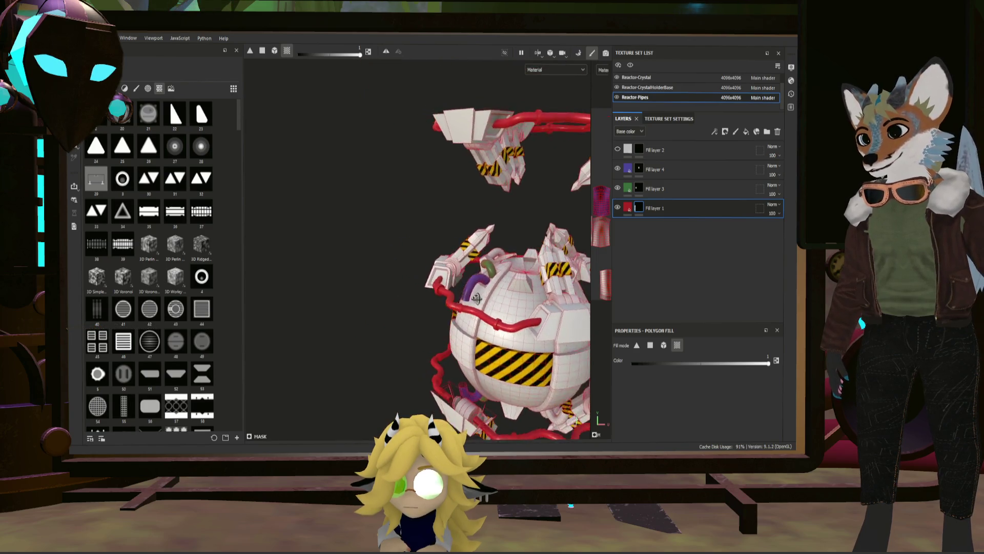
Polygon-fill green and purple onto more pipes around the reactor
{"action": "mouse_move", "coordinate": [598, 306]}
{"action": "left_mouse_down", "text": "alt"}
{"action": "mouse_move", "coordinate": [539, 330]}
{"action": "mouse_move", "coordinate": [428, 306]}
{"action": "left_mouse_up", "text": "alt"}
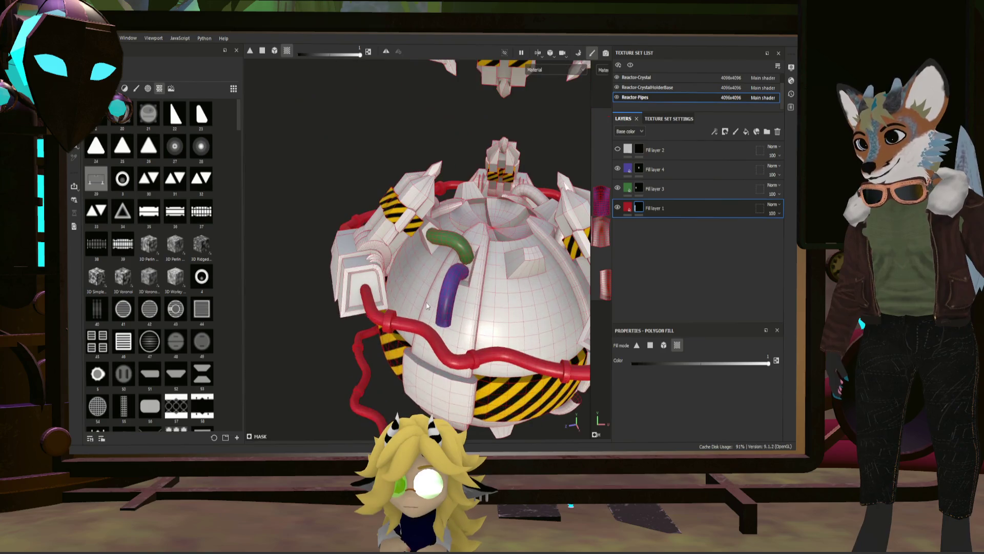
{"action": "left_click", "coordinate": [628, 188]}
{"action": "left_click_drag", "start_coordinate": [538, 231], "coordinate": [465, 230], "text": "alt"}
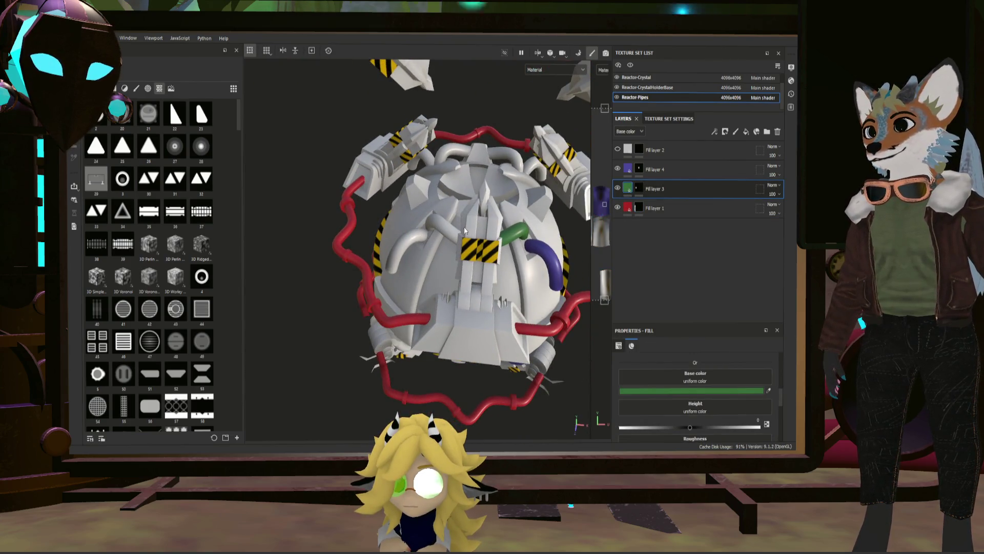
{"action": "left_click", "coordinate": [640, 190]}
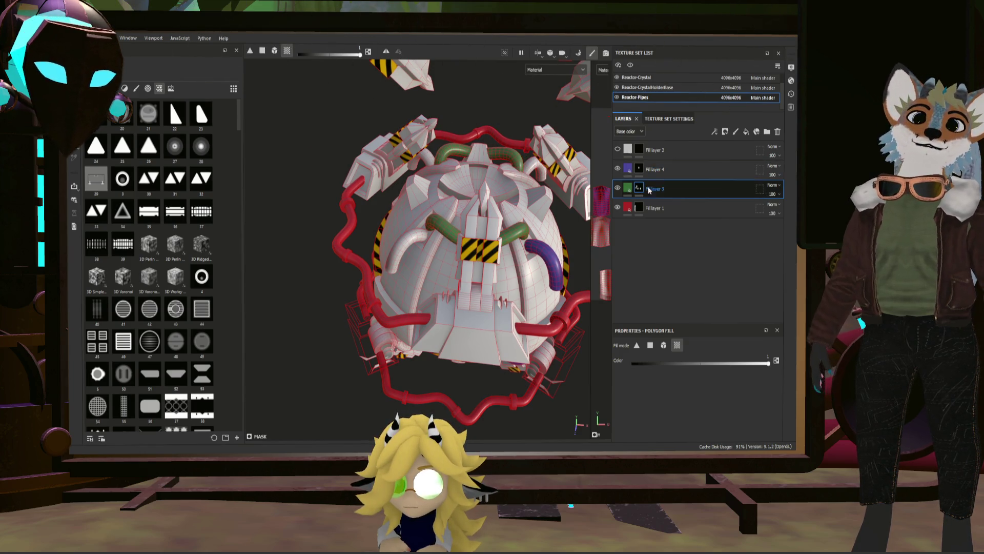
{"action": "left_click_drag", "start_coordinate": [565, 204], "coordinate": [419, 247], "text": "alt"}
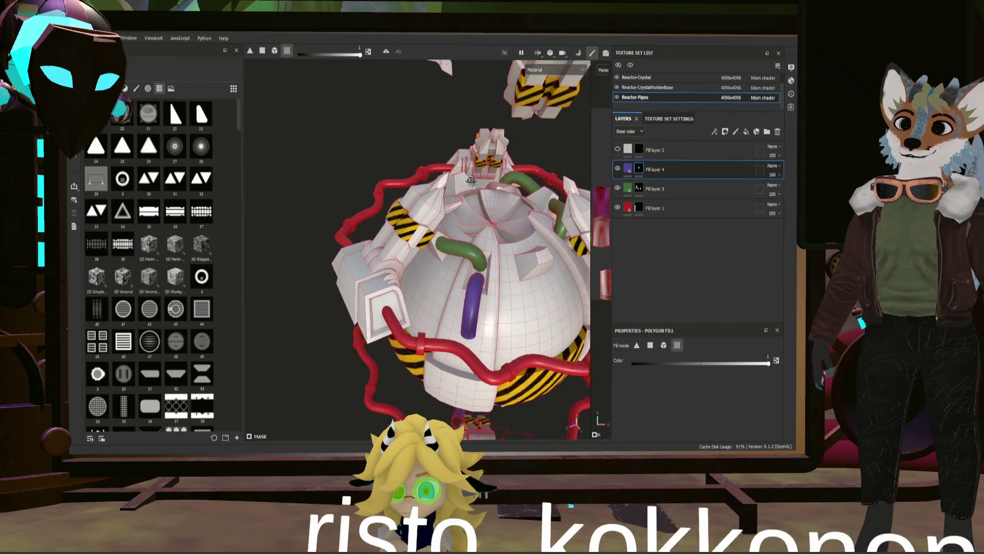
{"action": "mouse_move", "coordinate": [420, 249]}
{"action": "left_mouse_down", "text": "alt"}
{"action": "mouse_move", "coordinate": [575, 202]}
{"action": "mouse_move", "coordinate": [597, 269]}
{"action": "left_mouse_up", "text": "alt"}
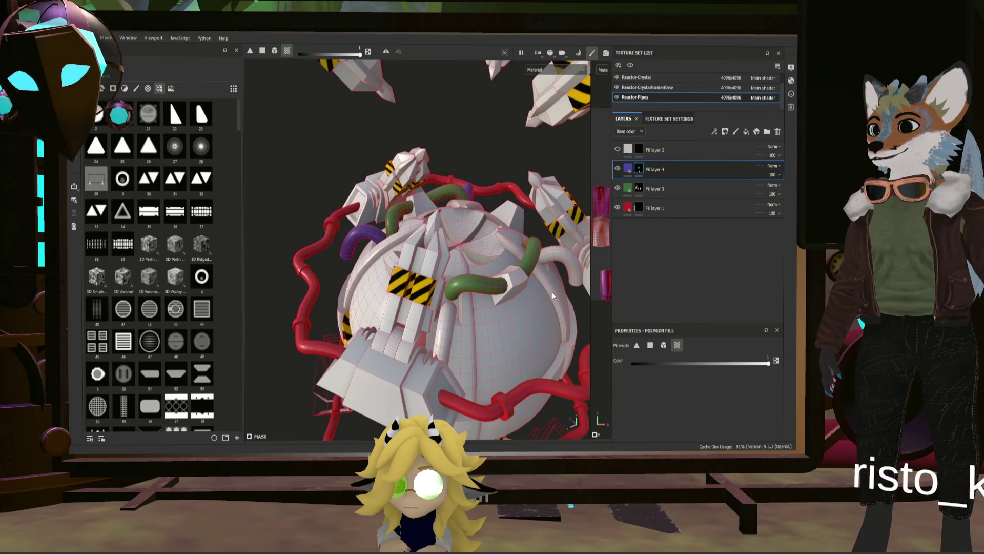
{"action": "mouse_move", "coordinate": [403, 308]}
{"action": "left_mouse_down", "text": "alt"}
{"action": "mouse_move", "coordinate": [400, 284]}
{"action": "mouse_move", "coordinate": [299, 274]}
{"action": "left_mouse_up", "text": "alt"}
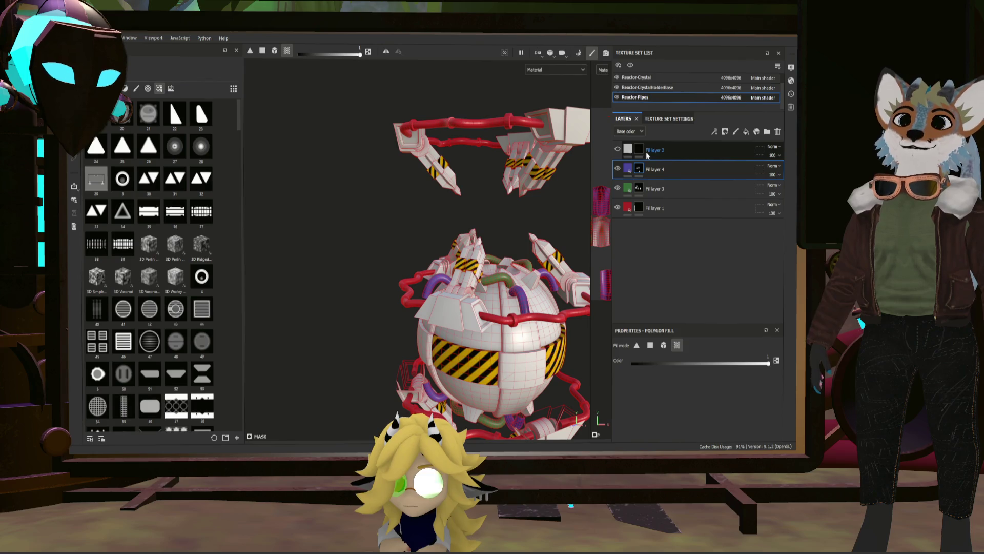
Select the top pipe fill layer to change its colour to blue
{"action": "left_click", "coordinate": [633, 152]}
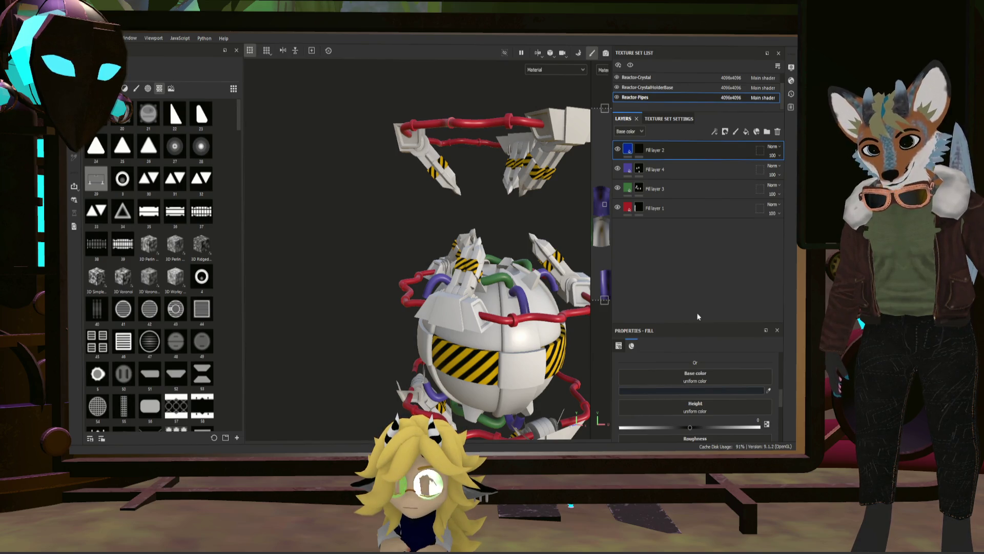
{"action": "scroll", "coordinate": [522, 337], "scroll_direction": "up", "scroll_amount": 2}
{"action": "scroll", "coordinate": [661, 371], "scroll_direction": "up", "scroll_amount": 3}
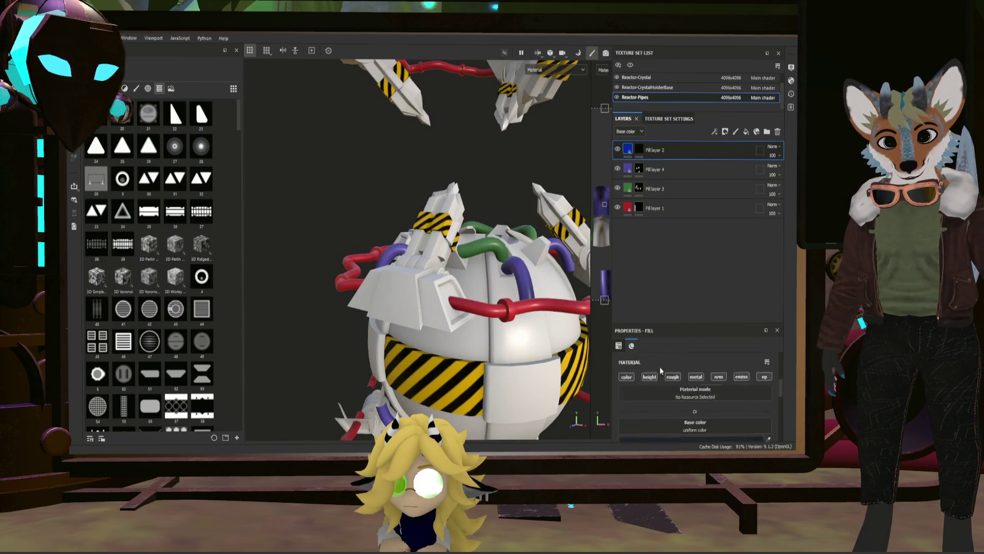
{"action": "scroll", "coordinate": [549, 345], "scroll_direction": "up", "scroll_amount": 2}
Polygon-fill the collar faces of the front pipe onto Fill layer 2's mask and show its Fill properties
{"action": "left_click", "coordinate": [640, 149]}
{"action": "key", "text": "4"}
{"action": "scroll", "coordinate": [517, 283], "scroll_direction": "up", "scroll_amount": 2}
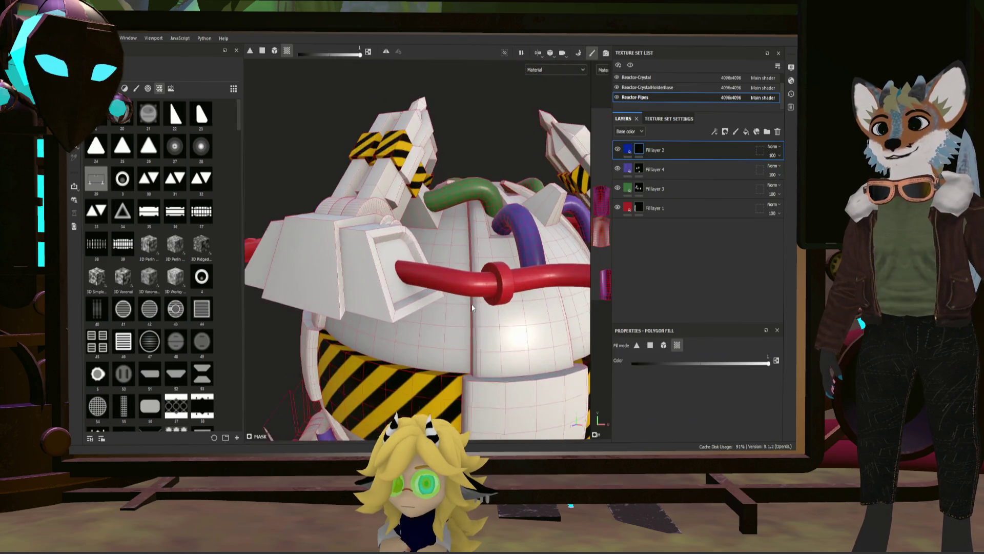
{"action": "scroll", "coordinate": [516, 283], "scroll_direction": "up", "scroll_amount": 2}
{"action": "left_click", "coordinate": [510, 279]}
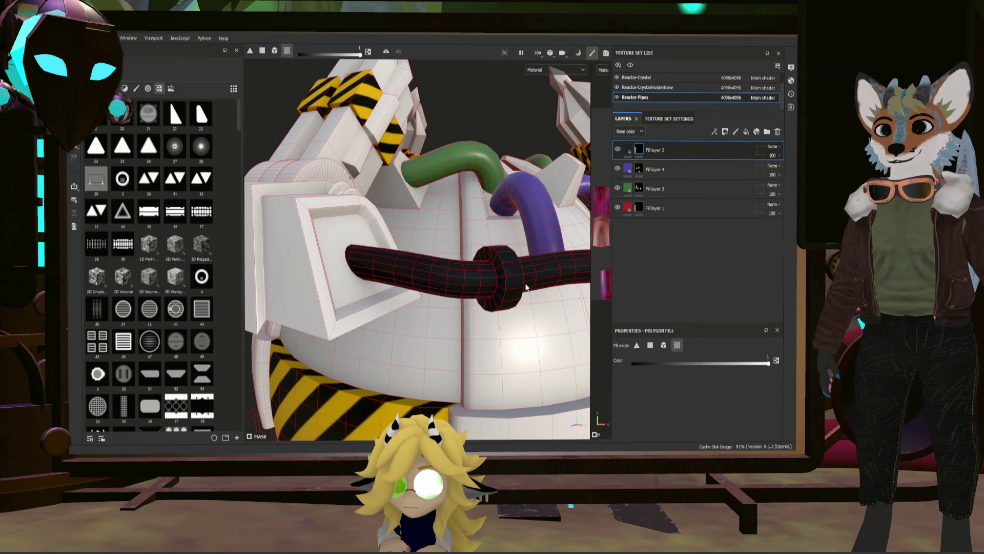
{"action": "mouse_move", "coordinate": [523, 304]}
{"action": "left_mouse_down", "text": "alt"}
{"action": "mouse_move", "coordinate": [453, 325]}
{"action": "mouse_move", "coordinate": [450, 356]}
{"action": "left_mouse_up", "text": "alt"}
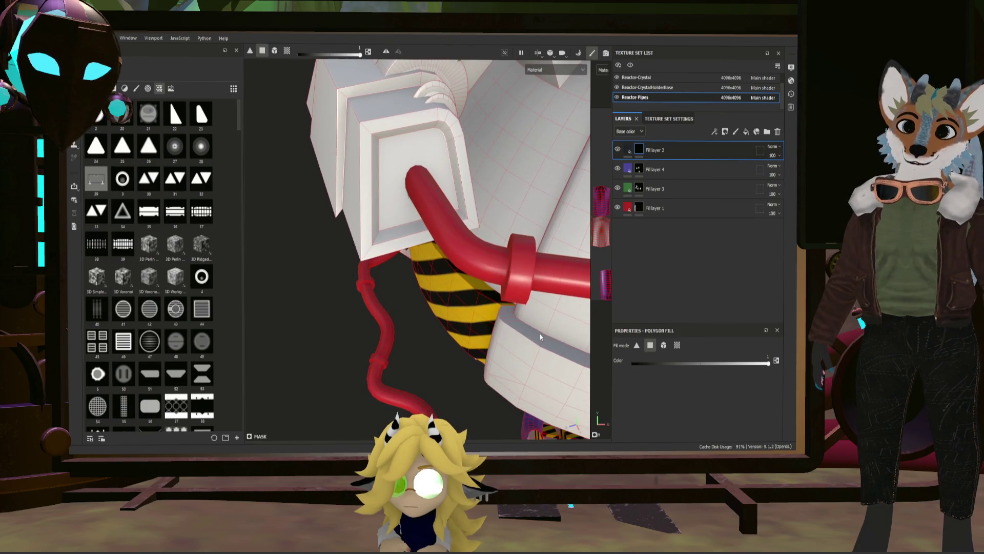
{"action": "left_click_drag", "start_coordinate": [541, 337], "coordinate": [501, 343], "text": "alt"}
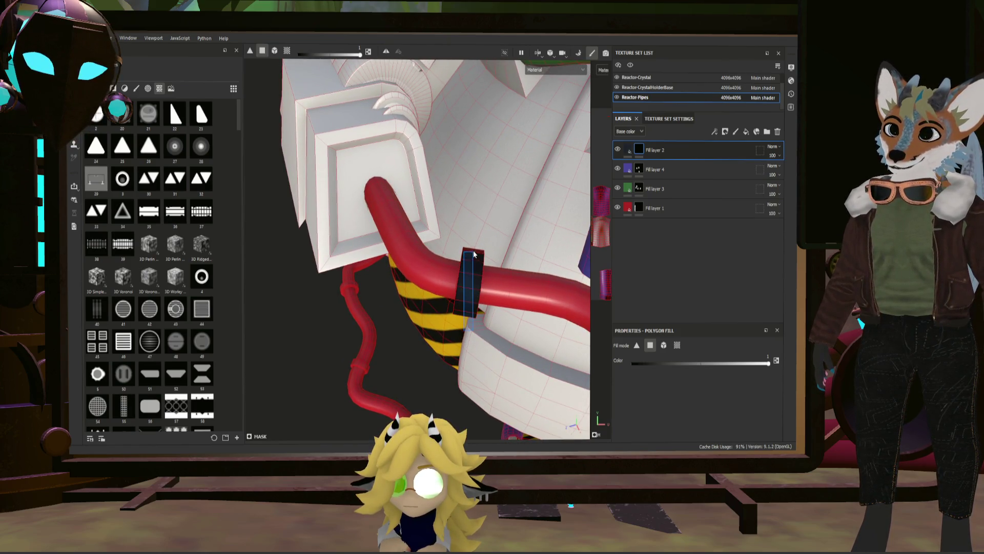
{"action": "mouse_move", "coordinate": [475, 245]}
{"action": "left_mouse_down", "text": "alt"}
{"action": "mouse_move", "coordinate": [428, 254]}
{"action": "mouse_move", "coordinate": [591, 275]}
{"action": "left_mouse_up", "text": "alt"}
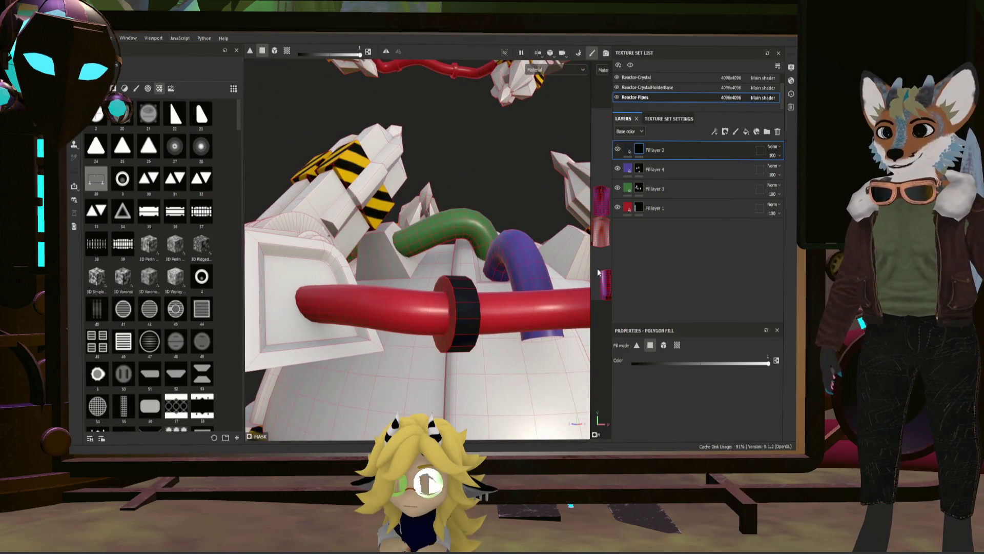
{"action": "left_click", "coordinate": [630, 149]}
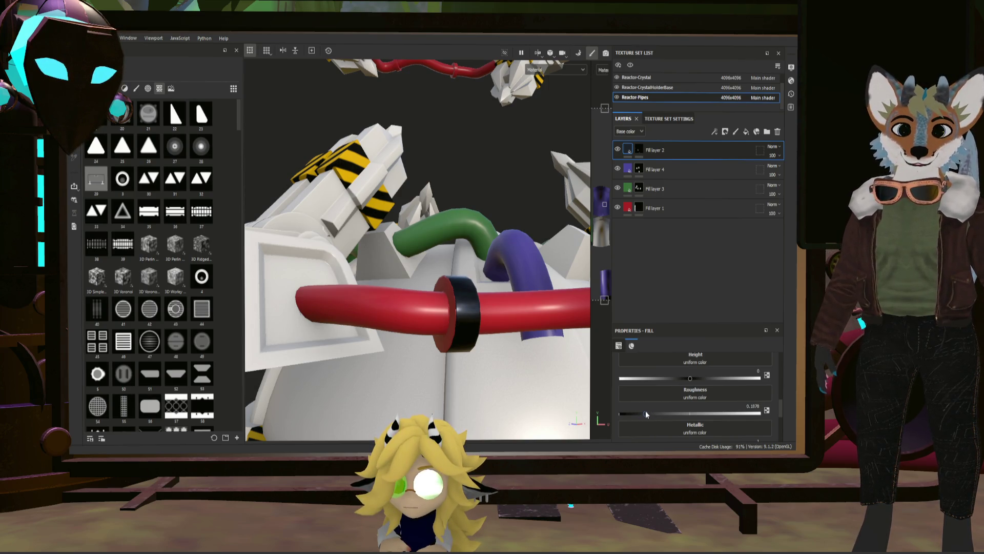
Inspect the pipes, then reveal the Reactor-Pipes 2D UV layout beside the 3D model
{"action": "mouse_move", "coordinate": [431, 323]}
{"action": "left_mouse_down", "text": "alt"}
{"action": "mouse_move", "coordinate": [520, 378]}
{"action": "mouse_move", "coordinate": [585, 385]}
{"action": "left_mouse_up", "text": "alt"}
{"action": "scroll", "coordinate": [702, 400], "scroll_direction": "up", "scroll_amount": 2}
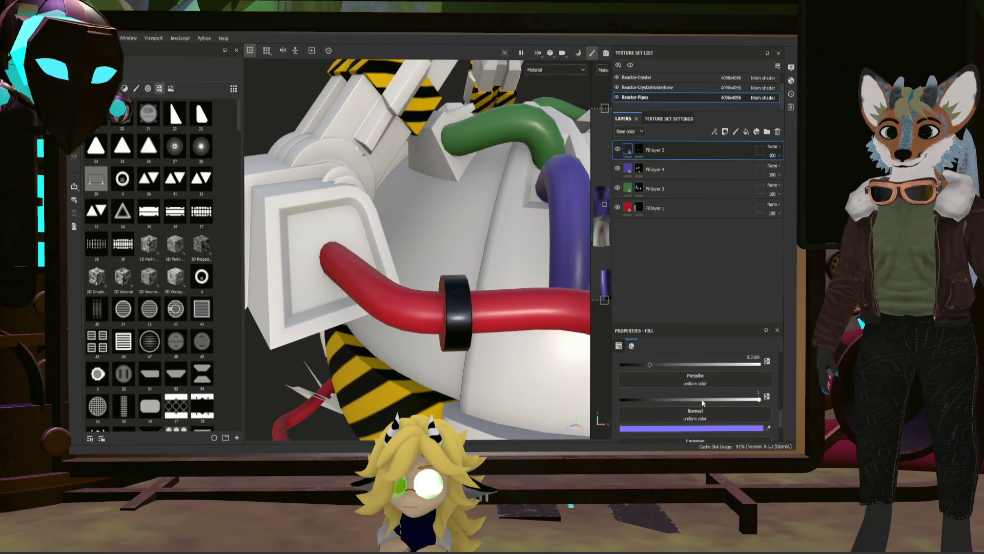
{"action": "scroll", "coordinate": [675, 390], "scroll_direction": "up", "scroll_amount": 2}
{"action": "scroll", "coordinate": [680, 388], "scroll_direction": "up", "scroll_amount": 2}
{"action": "scroll", "coordinate": [685, 388], "scroll_direction": "up", "scroll_amount": 2}
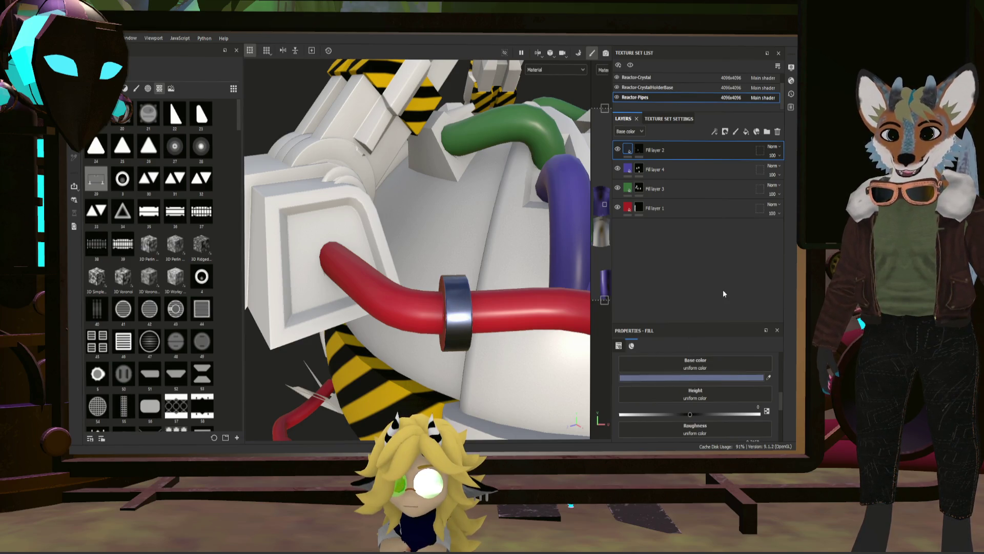
{"action": "mouse_move", "coordinate": [441, 318]}
{"action": "left_mouse_down", "text": "alt"}
{"action": "mouse_move", "coordinate": [351, 296]}
{"action": "mouse_move", "coordinate": [420, 300]}
{"action": "mouse_move", "coordinate": [522, 263]}
{"action": "left_mouse_up", "text": "alt"}
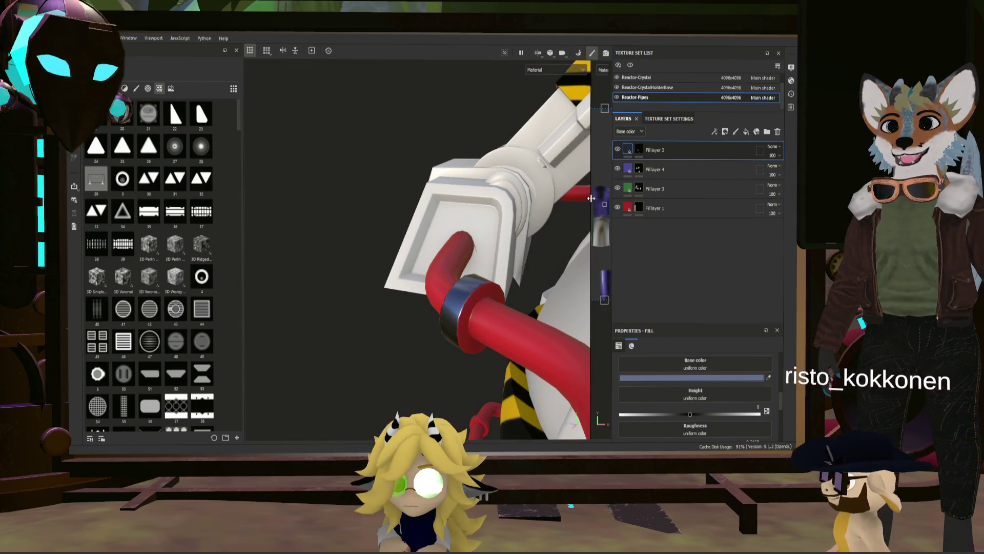
{"action": "mouse_move", "coordinate": [589, 200]}
{"action": "left_mouse_down"}
{"action": "mouse_move", "coordinate": [287, 215]}
{"action": "mouse_move", "coordinate": [348, 219]}
{"action": "mouse_move", "coordinate": [327, 272]}
{"action": "mouse_move", "coordinate": [338, 254]}
{"action": "left_mouse_up"}
{"action": "scroll", "coordinate": [434, 234], "scroll_direction": "up", "scroll_amount": 2}
{"action": "scroll", "coordinate": [434, 234], "scroll_direction": "up", "scroll_amount": 2}
{"action": "scroll", "coordinate": [434, 233], "scroll_direction": "down", "scroll_amount": 2}
{"action": "scroll", "coordinate": [321, 248], "scroll_direction": "down", "scroll_amount": 2}
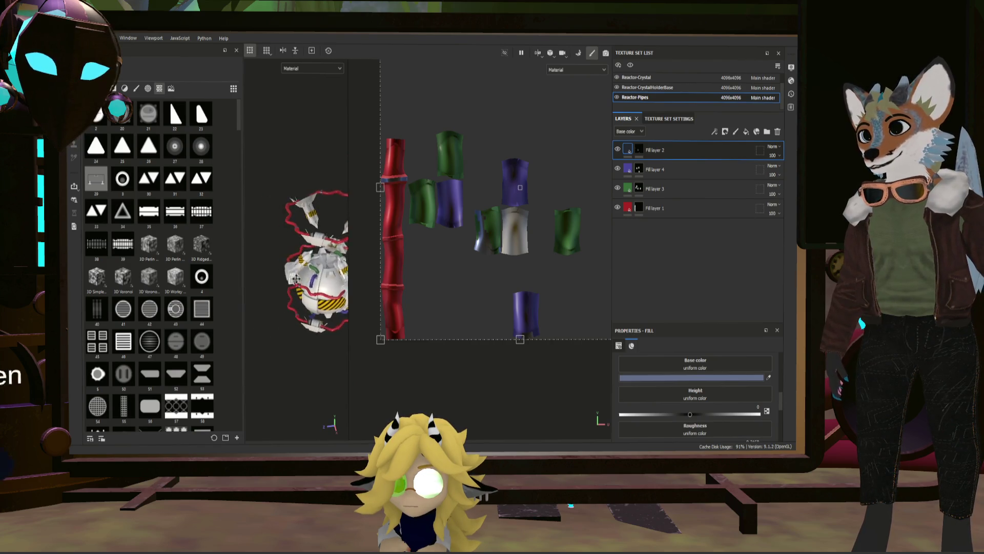
{"action": "scroll", "coordinate": [514, 236], "scroll_direction": "up", "scroll_amount": 2}
{"action": "scroll", "coordinate": [515, 236], "scroll_direction": "up", "scroll_amount": 2}
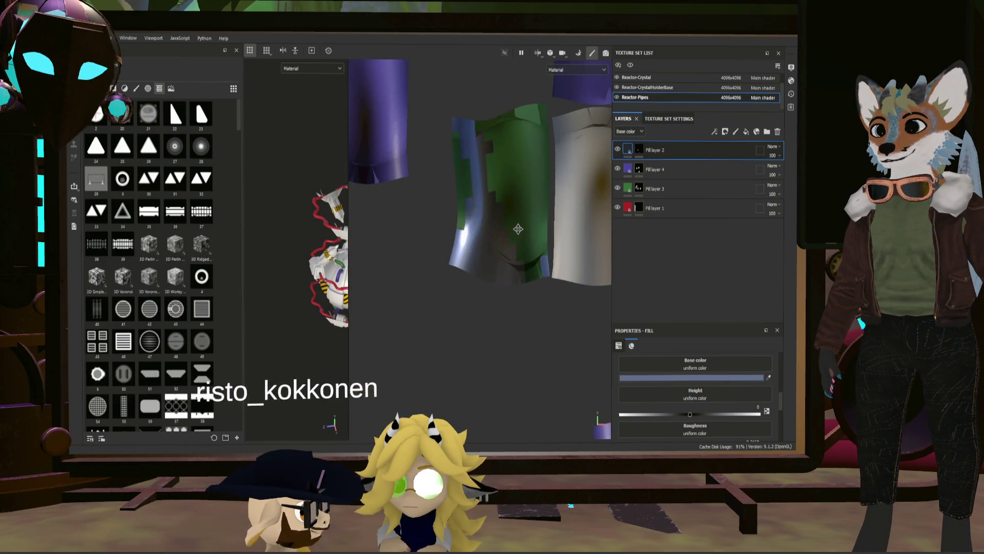
{"action": "scroll", "coordinate": [503, 240], "scroll_direction": "down", "scroll_amount": 1}
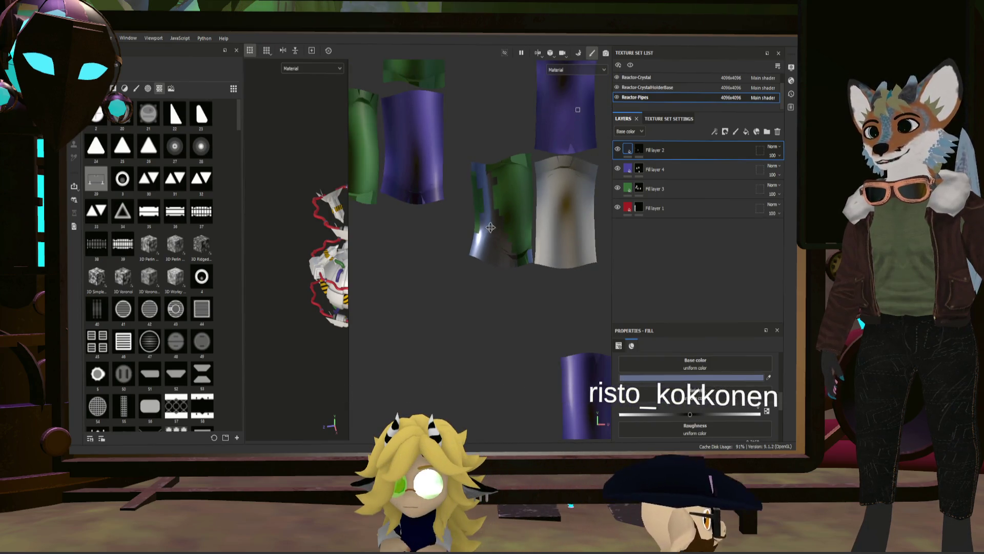
Enlarge the 3D viewport, look over the reactor, and select the fill layer's mask for polygon filling
{"action": "left_click_drag", "start_coordinate": [348, 254], "coordinate": [493, 258]}
{"action": "scroll", "coordinate": [415, 263], "scroll_direction": "up", "scroll_amount": 3}
{"action": "scroll", "coordinate": [422, 274], "scroll_direction": "up", "scroll_amount": 3}
{"action": "mouse_move", "coordinate": [421, 275]}
{"action": "left_mouse_down", "text": "alt"}
{"action": "mouse_move", "coordinate": [528, 324]}
{"action": "mouse_move", "coordinate": [459, 314]}
{"action": "left_mouse_up", "text": "alt"}
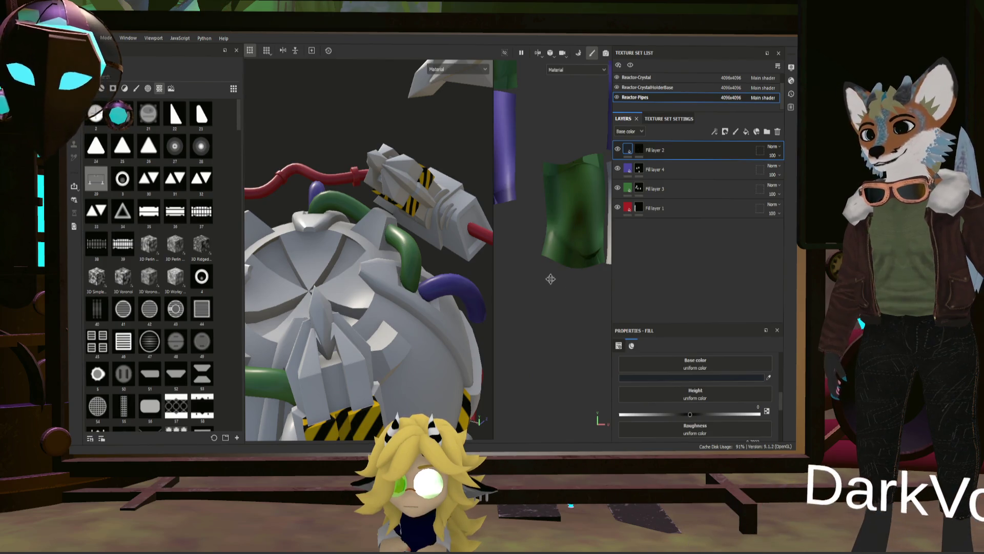
{"action": "left_click_drag", "start_coordinate": [461, 277], "coordinate": [378, 244], "text": "alt"}
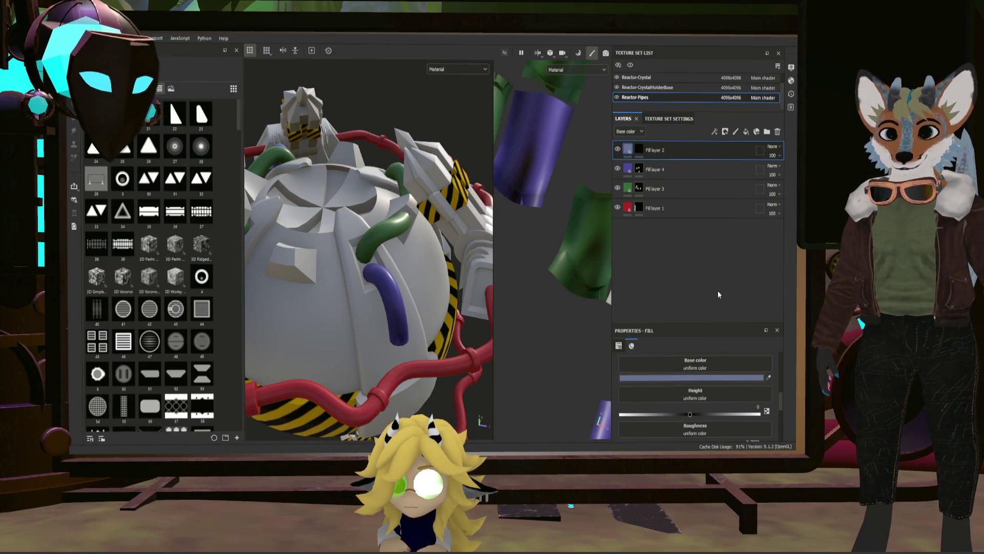
{"action": "scroll", "coordinate": [708, 395], "scroll_direction": "down", "scroll_amount": 2}
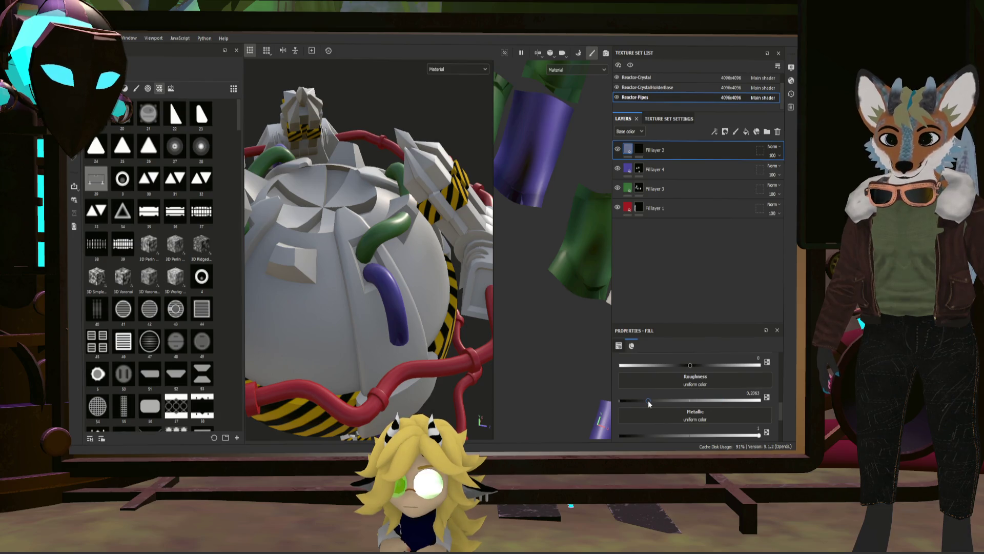
{"action": "mouse_move", "coordinate": [486, 272]}
{"action": "left_mouse_down", "text": "alt"}
{"action": "mouse_move", "coordinate": [381, 244]}
{"action": "mouse_move", "coordinate": [520, 190]}
{"action": "left_mouse_up", "text": "alt"}
{"action": "left_click", "coordinate": [639, 152]}
Fill the collar ring and rim faces of the red pipe joint under the striped sphere dark grey
{"action": "mouse_move", "coordinate": [430, 231]}
{"action": "left_mouse_down", "text": "alt"}
{"action": "mouse_move", "coordinate": [396, 254]}
{"action": "mouse_move", "coordinate": [374, 244]}
{"action": "mouse_move", "coordinate": [489, 201]}
{"action": "mouse_move", "coordinate": [482, 208]}
{"action": "left_mouse_up", "text": "alt"}
{"action": "left_click_drag", "start_coordinate": [404, 300], "coordinate": [402, 325], "text": "alt"}
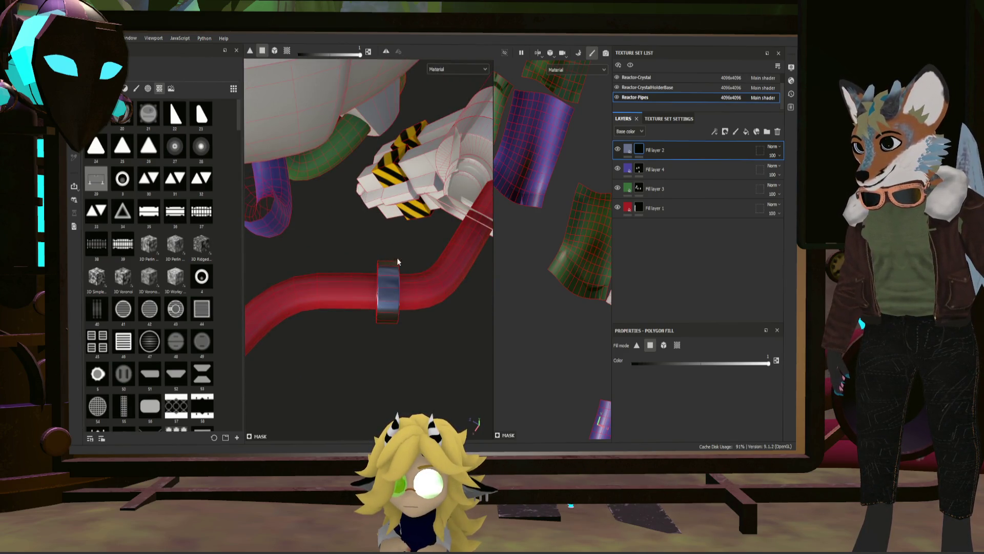
{"action": "left_click_drag", "start_coordinate": [394, 254], "coordinate": [472, 173], "text": "alt"}
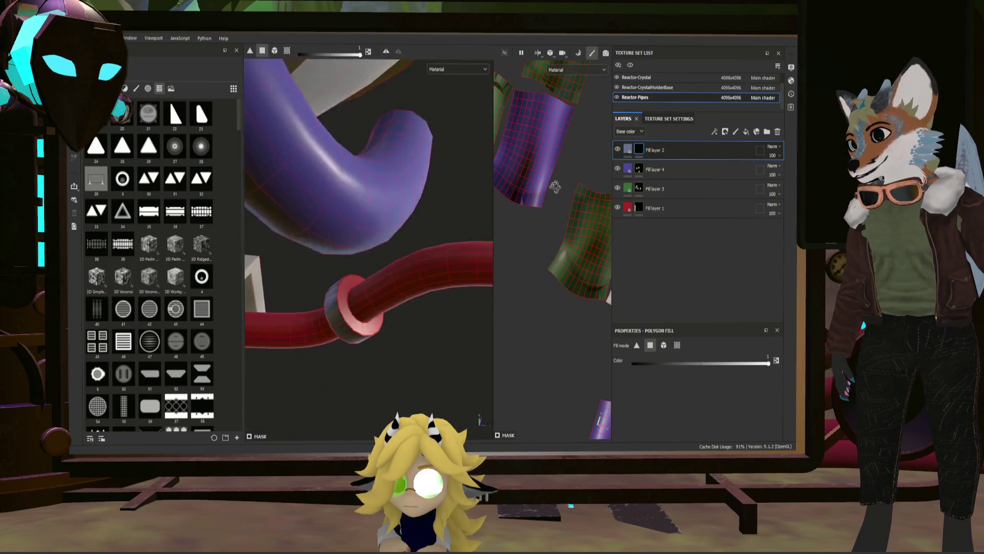
{"action": "left_click_drag", "start_coordinate": [472, 172], "coordinate": [335, 308], "text": "alt"}
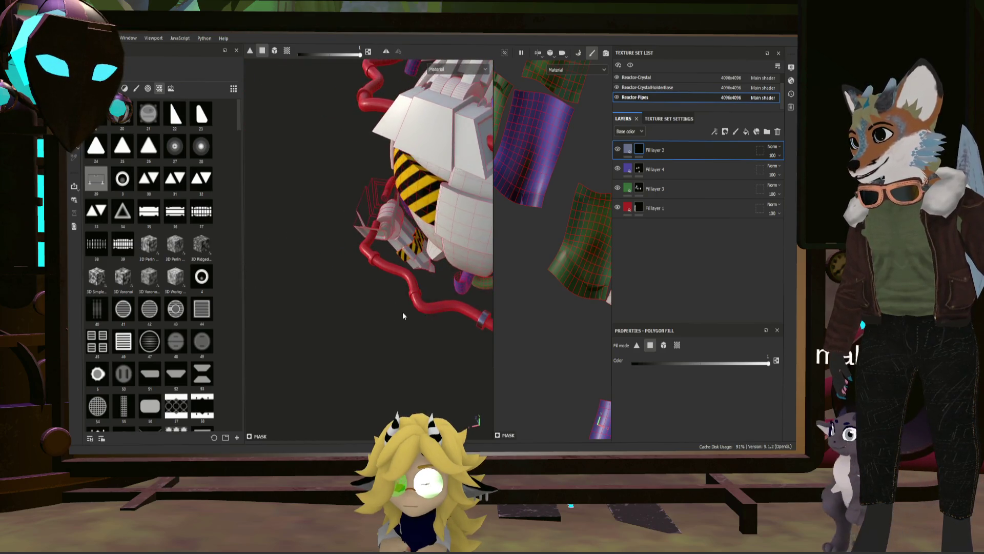
{"action": "mouse_move", "coordinate": [334, 308]}
{"action": "left_mouse_down", "text": "alt"}
{"action": "mouse_move", "coordinate": [423, 284]}
{"action": "mouse_move", "coordinate": [413, 305]}
{"action": "mouse_move", "coordinate": [399, 268]}
{"action": "left_mouse_up", "text": "alt"}
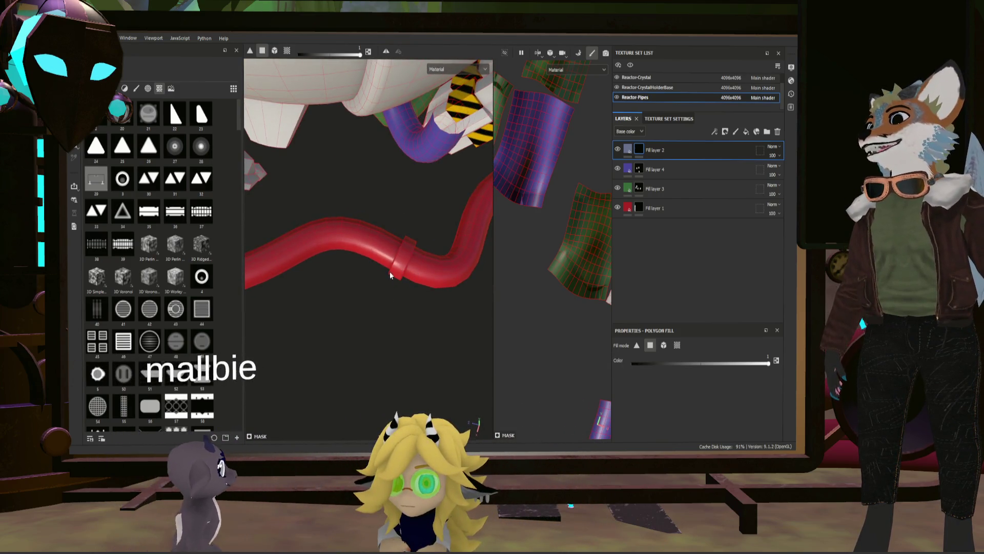
{"action": "left_click", "coordinate": [398, 272]}
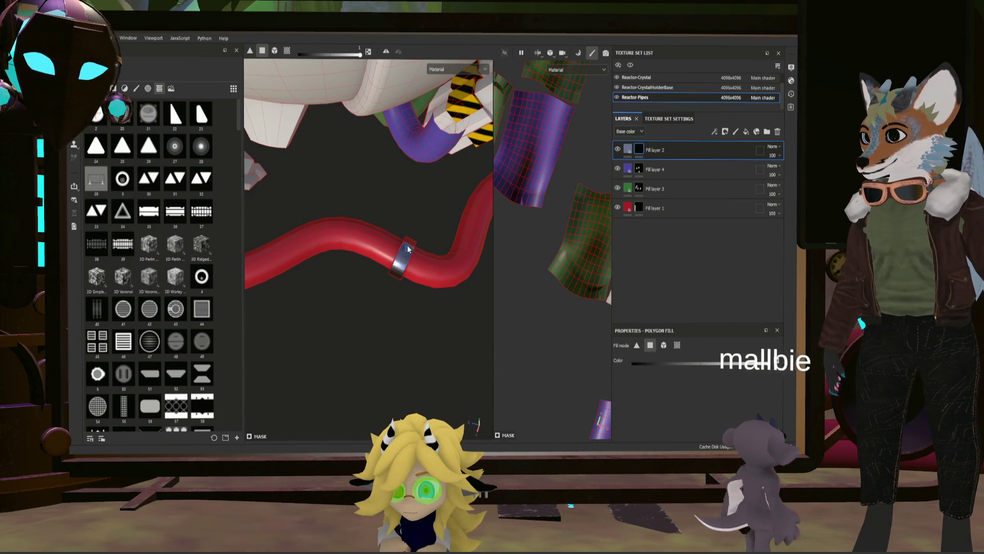
{"action": "mouse_move", "coordinate": [461, 288]}
{"action": "left_mouse_down", "text": "alt"}
{"action": "mouse_move", "coordinate": [397, 245]}
{"action": "mouse_move", "coordinate": [400, 276]}
{"action": "left_mouse_up", "text": "alt"}
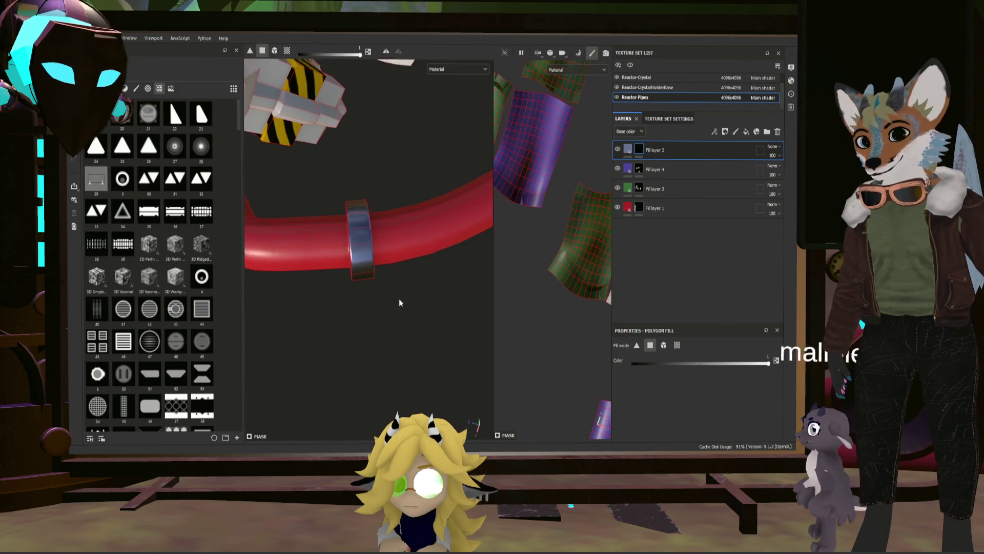
{"action": "scroll", "coordinate": [395, 298], "scroll_direction": "down", "scroll_amount": 5}
{"action": "mouse_move", "coordinate": [395, 298]}
{"action": "left_mouse_down", "text": "alt"}
{"action": "mouse_move", "coordinate": [432, 292]}
{"action": "mouse_move", "coordinate": [385, 292]}
{"action": "mouse_move", "coordinate": [429, 210]}
{"action": "left_mouse_up", "text": "alt"}
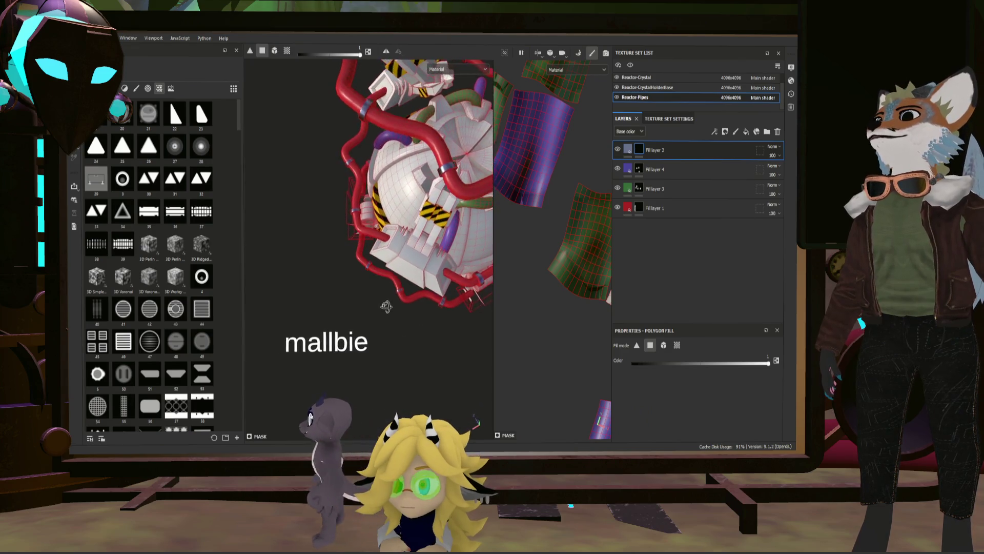
{"action": "mouse_move", "coordinate": [430, 210]}
{"action": "right_mouse_down", "text": "alt"}
{"action": "mouse_move", "coordinate": [436, 300]}
{"action": "mouse_move", "coordinate": [354, 156]}
{"action": "right_mouse_up", "text": "alt"}
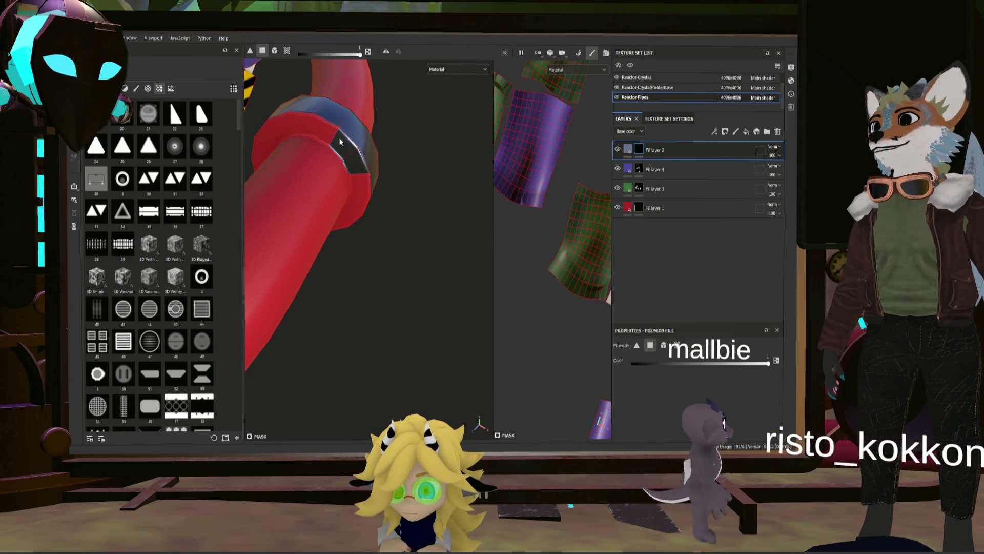
{"action": "mouse_move", "coordinate": [354, 156]}
{"action": "left_mouse_down"}
{"action": "mouse_move", "coordinate": [279, 128]}
{"action": "mouse_move", "coordinate": [355, 209]}
{"action": "left_mouse_up"}
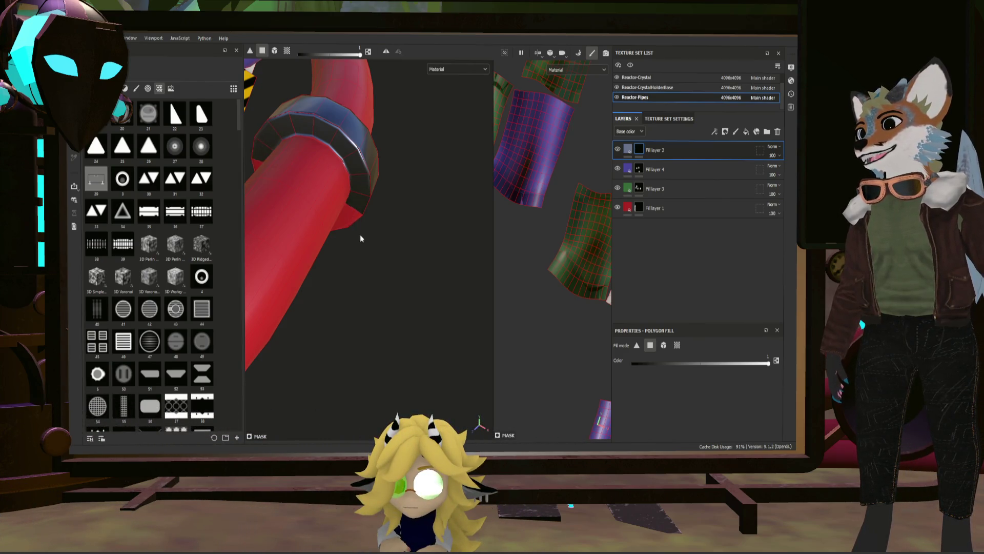
{"action": "left_click_drag", "start_coordinate": [388, 265], "coordinate": [336, 189], "text": "alt"}
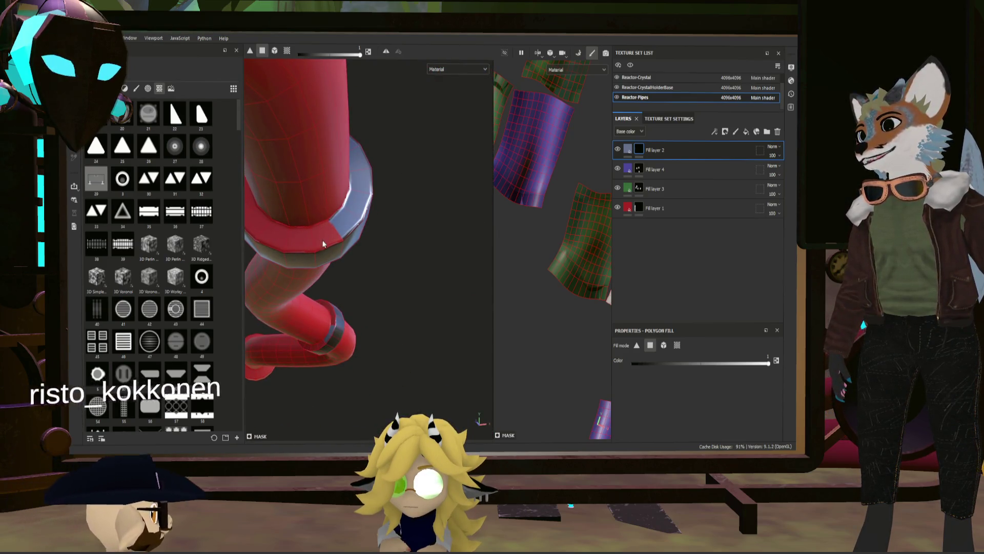
{"action": "left_click_drag", "start_coordinate": [335, 242], "coordinate": [300, 236], "text": "alt"}
{"action": "scroll", "coordinate": [301, 235], "scroll_direction": "down", "scroll_amount": 3}
{"action": "scroll", "coordinate": [335, 268], "scroll_direction": "down", "scroll_amount": 3}
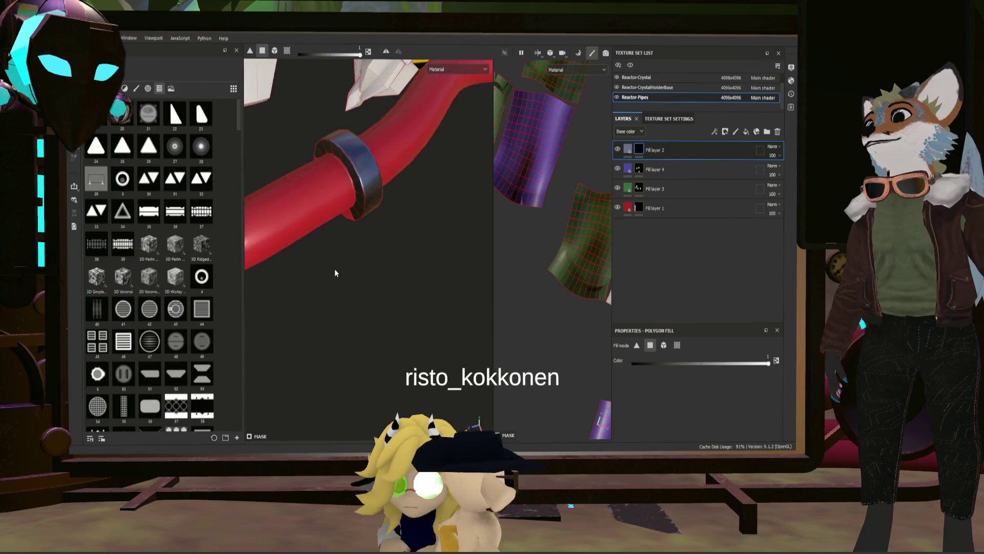
{"action": "scroll", "coordinate": [355, 259], "scroll_direction": "down", "scroll_amount": 3}
{"action": "scroll", "coordinate": [373, 263], "scroll_direction": "down", "scroll_amount": 2}
Fill the remaining and missed faces on the pipe rim ring dark grey, checking it from several sides
{"action": "left_click_drag", "start_coordinate": [373, 263], "coordinate": [400, 197], "text": "alt"}
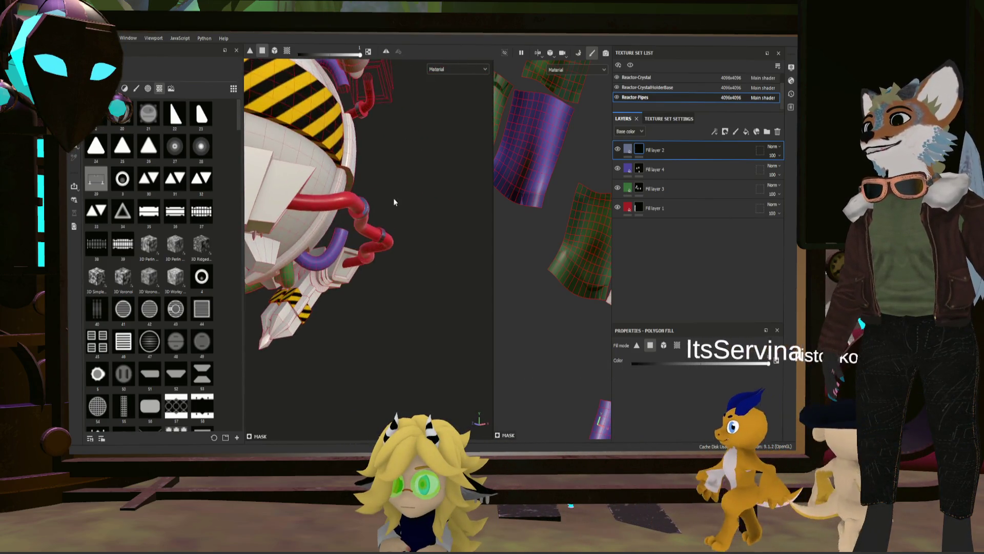
{"action": "scroll", "coordinate": [400, 198], "scroll_direction": "up", "scroll_amount": 3}
{"action": "scroll", "coordinate": [400, 265], "scroll_direction": "up", "scroll_amount": 3}
{"action": "left_click_drag", "start_coordinate": [401, 264], "coordinate": [431, 321], "text": "alt"}
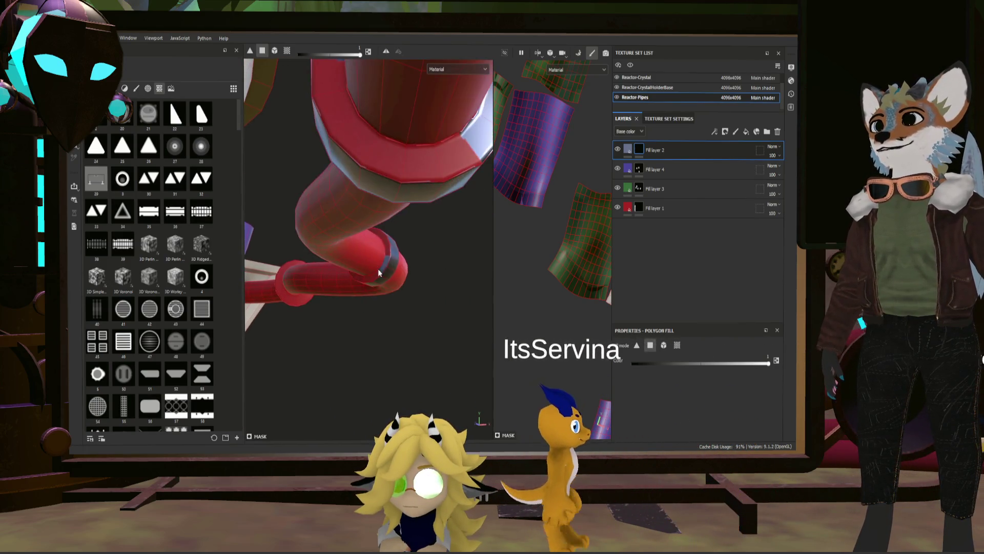
{"action": "middle_click_drag", "start_coordinate": [431, 321], "coordinate": [405, 311], "text": "alt"}
{"action": "mouse_move", "coordinate": [405, 311]}
{"action": "left_mouse_down", "text": "alt"}
{"action": "mouse_move", "coordinate": [367, 279]}
{"action": "mouse_move", "coordinate": [397, 280]}
{"action": "mouse_move", "coordinate": [397, 204]}
{"action": "left_mouse_up", "text": "alt"}
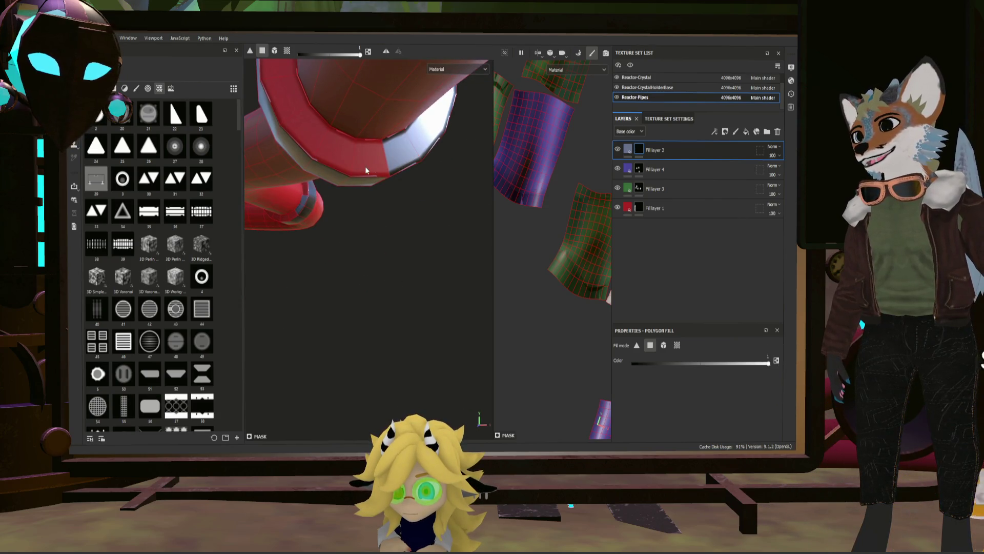
{"action": "left_click", "coordinate": [380, 172]}
{"action": "mouse_move", "coordinate": [347, 168]}
{"action": "left_mouse_down", "text": "alt"}
{"action": "mouse_move", "coordinate": [394, 191]}
{"action": "mouse_move", "coordinate": [334, 160]}
{"action": "mouse_move", "coordinate": [386, 269]}
{"action": "mouse_move", "coordinate": [368, 267]}
{"action": "left_mouse_up", "text": "alt"}
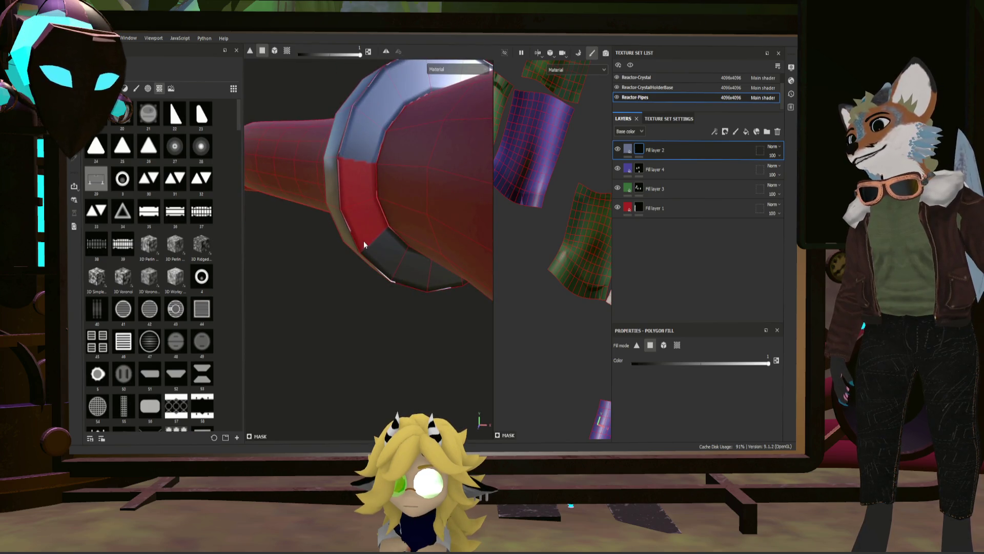
{"action": "mouse_move", "coordinate": [358, 209]}
{"action": "left_mouse_down", "text": "alt"}
{"action": "mouse_move", "coordinate": [381, 226]}
{"action": "mouse_move", "coordinate": [443, 234]}
{"action": "left_mouse_up", "text": "alt"}
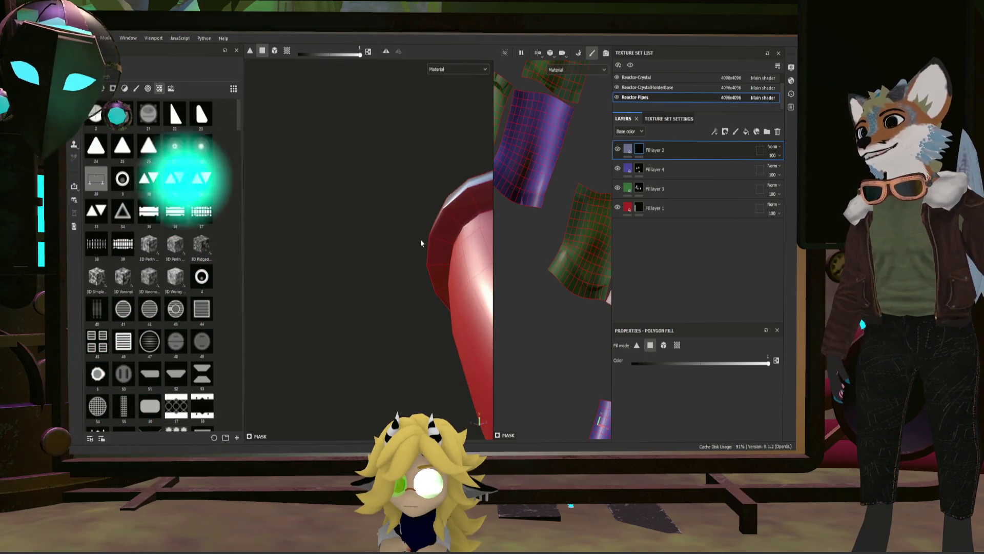
{"action": "left_click", "coordinate": [445, 234]}
{"action": "mouse_move", "coordinate": [432, 275]}
{"action": "left_mouse_down", "text": "alt"}
{"action": "mouse_move", "coordinate": [461, 285]}
{"action": "mouse_move", "coordinate": [377, 273]}
{"action": "mouse_move", "coordinate": [410, 270]}
{"action": "mouse_move", "coordinate": [426, 255]}
{"action": "left_mouse_up", "text": "alt"}
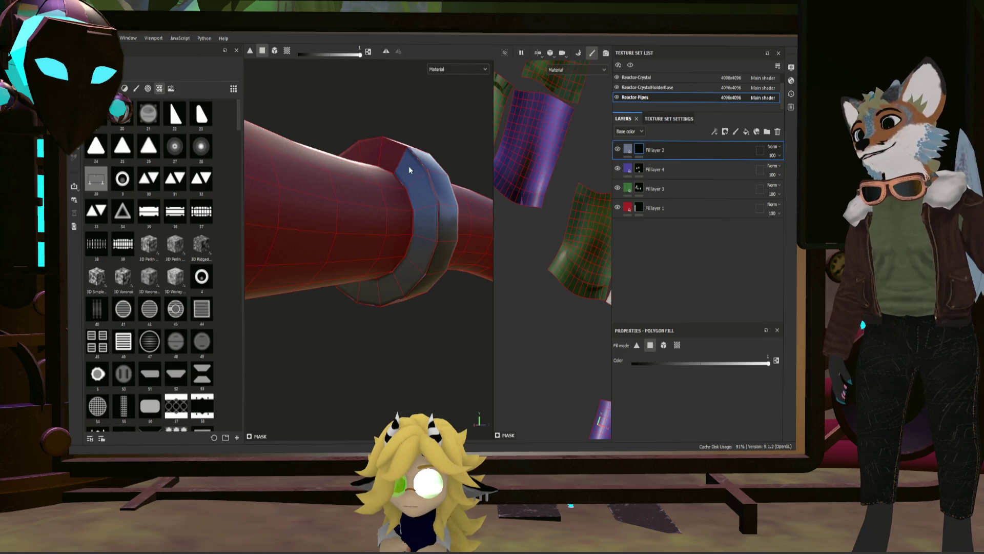
{"action": "left_click_drag", "start_coordinate": [395, 160], "coordinate": [391, 162], "text": "alt"}
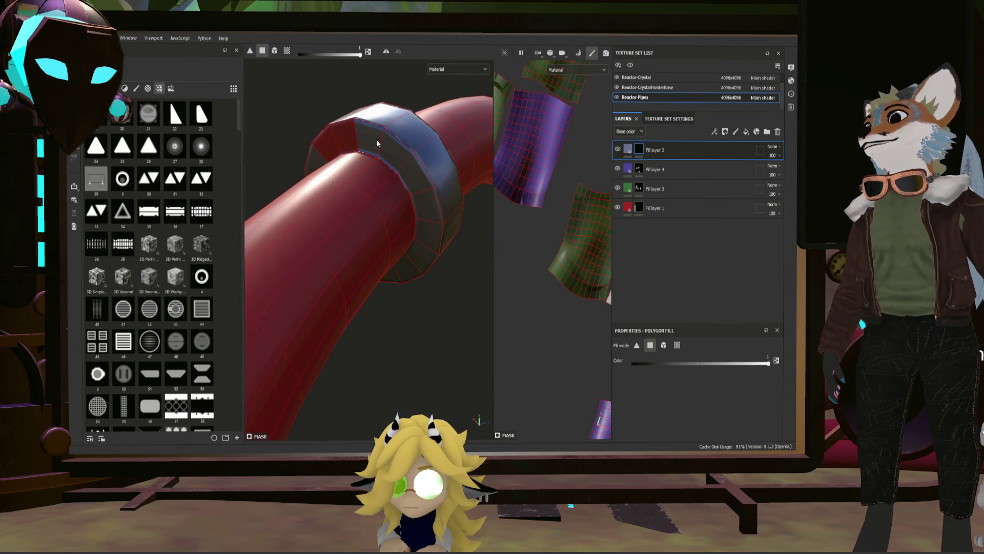
{"action": "left_click_drag", "start_coordinate": [312, 162], "coordinate": [461, 190], "text": "alt"}
{"action": "scroll", "coordinate": [429, 213], "scroll_direction": "down", "scroll_amount": 5}
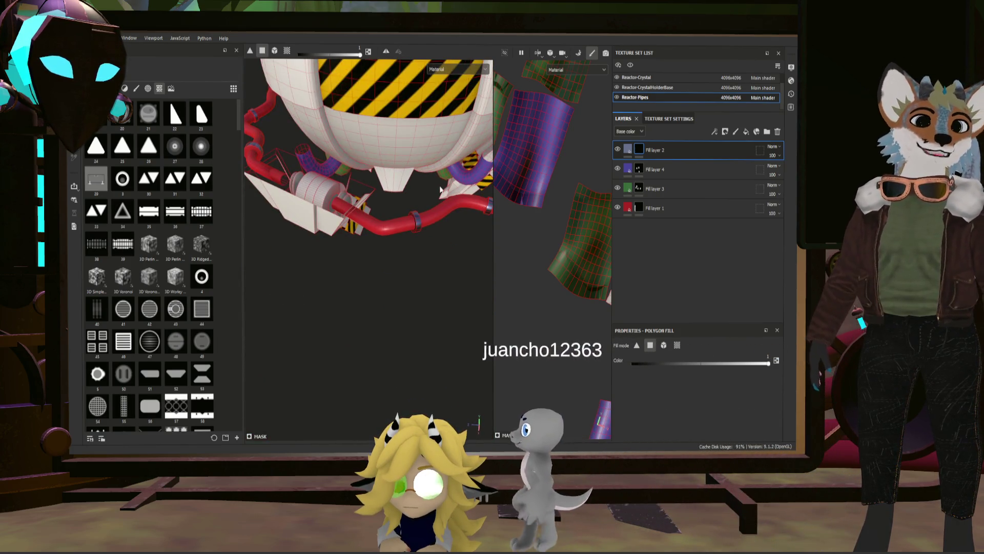
{"action": "scroll", "coordinate": [437, 185], "scroll_direction": "up", "scroll_amount": 5}
{"action": "left_click_drag", "start_coordinate": [410, 201], "coordinate": [325, 175], "text": "alt"}
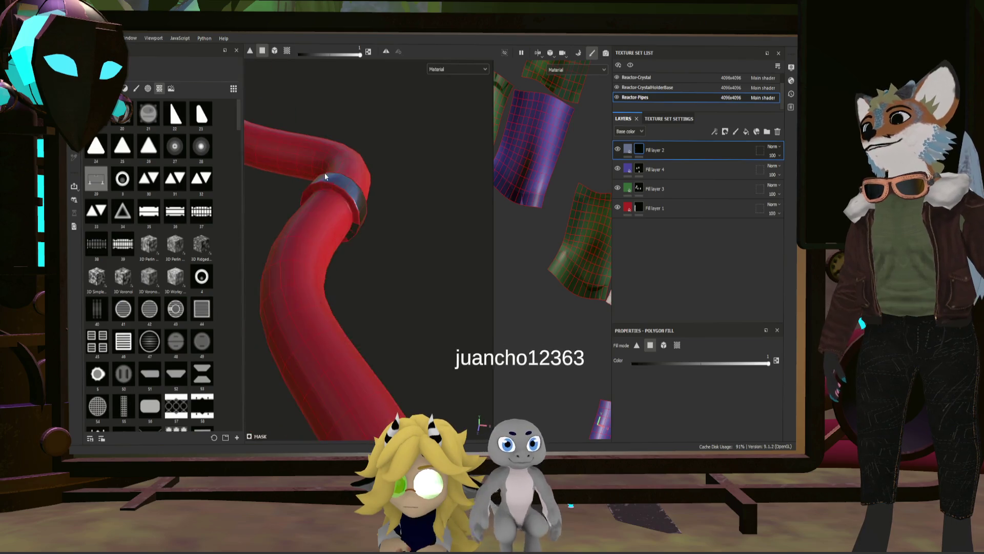
{"action": "scroll", "coordinate": [370, 217], "scroll_direction": "up", "scroll_amount": 2}
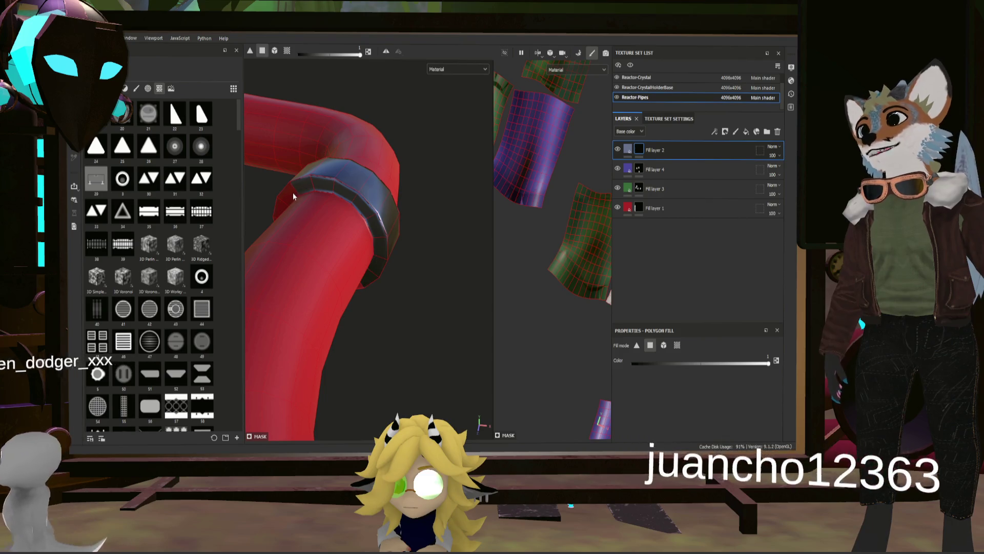
Fill the flange faces near the pipe's elbow housing dark grey and frame the whole reactor
{"action": "mouse_move", "coordinate": [278, 207]}
{"action": "left_mouse_down", "text": "alt"}
{"action": "mouse_move", "coordinate": [314, 226]}
{"action": "mouse_move", "coordinate": [325, 178]}
{"action": "left_mouse_up", "text": "alt"}
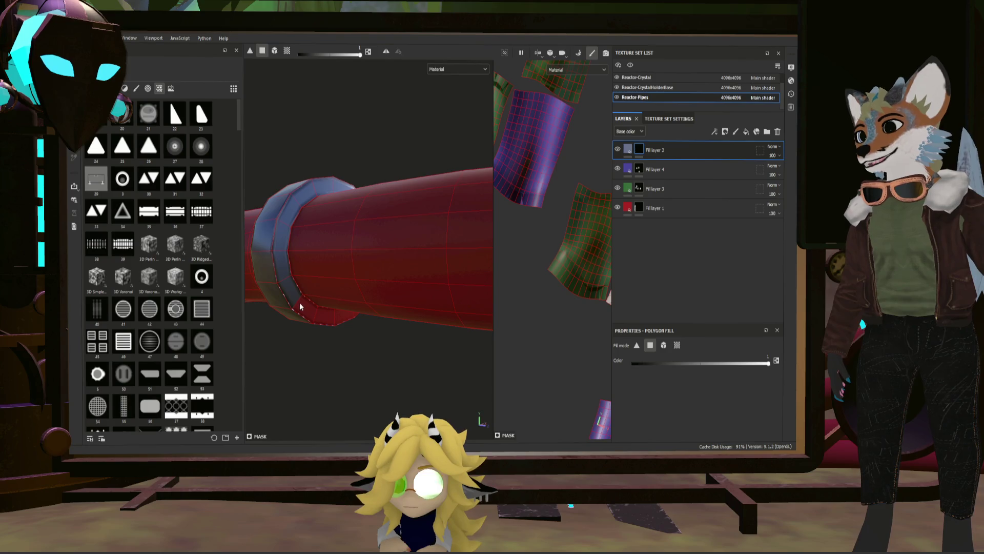
{"action": "left_click_drag", "start_coordinate": [381, 328], "coordinate": [328, 317], "text": "alt"}
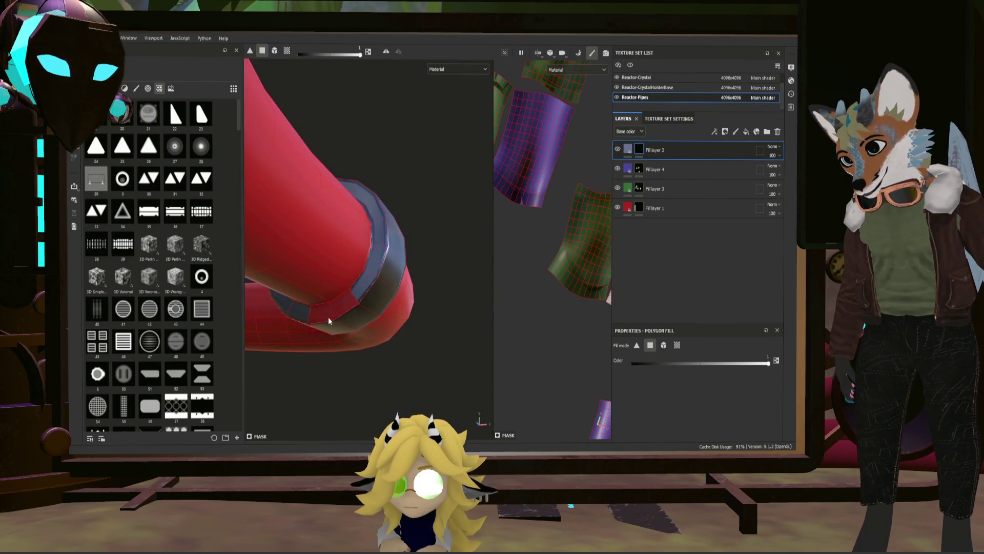
{"action": "mouse_move", "coordinate": [347, 311]}
{"action": "left_mouse_down", "text": "alt"}
{"action": "mouse_move", "coordinate": [271, 270]}
{"action": "mouse_move", "coordinate": [387, 269]}
{"action": "mouse_move", "coordinate": [407, 208]}
{"action": "left_mouse_up", "text": "alt"}
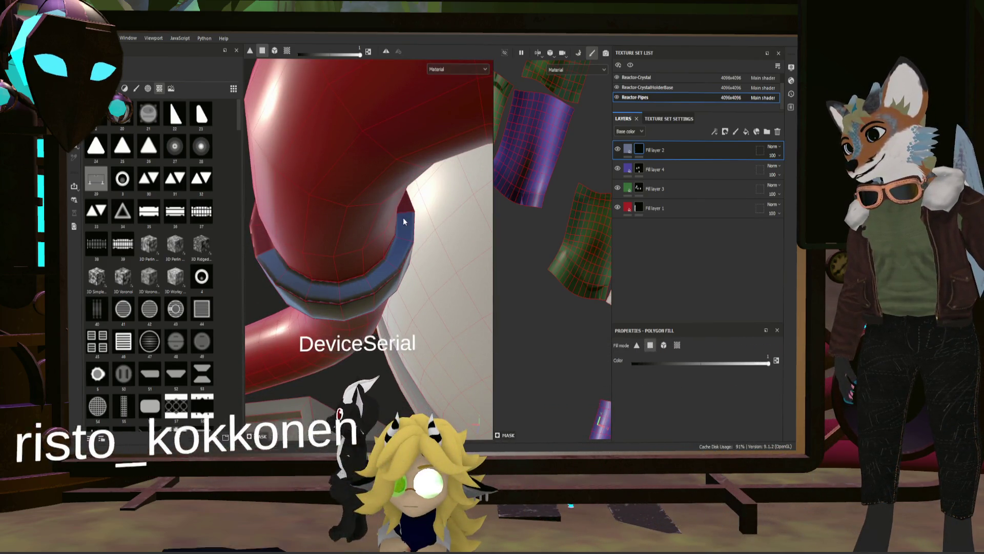
{"action": "left_click_drag", "start_coordinate": [266, 244], "coordinate": [371, 269], "text": "alt"}
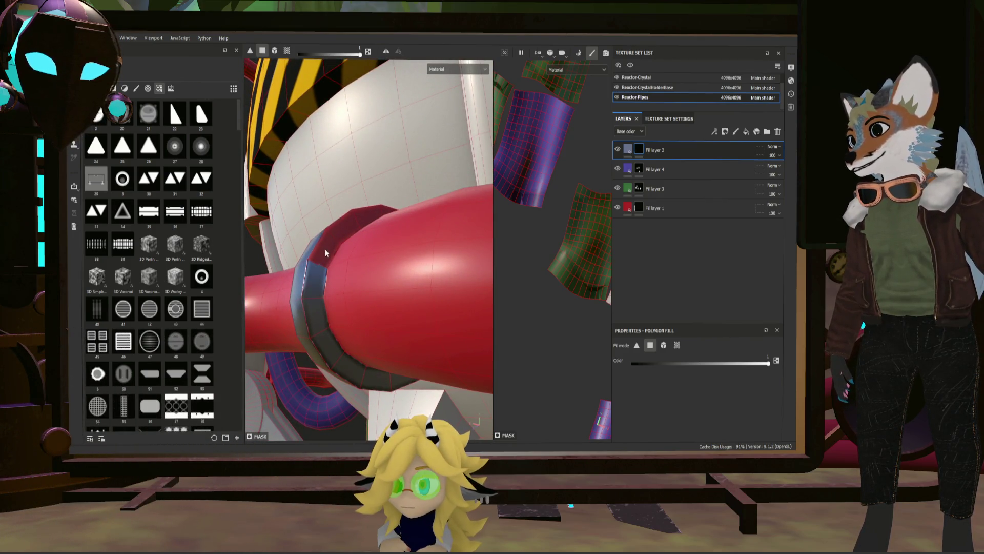
{"action": "left_click_drag", "start_coordinate": [397, 218], "coordinate": [442, 284], "text": "alt"}
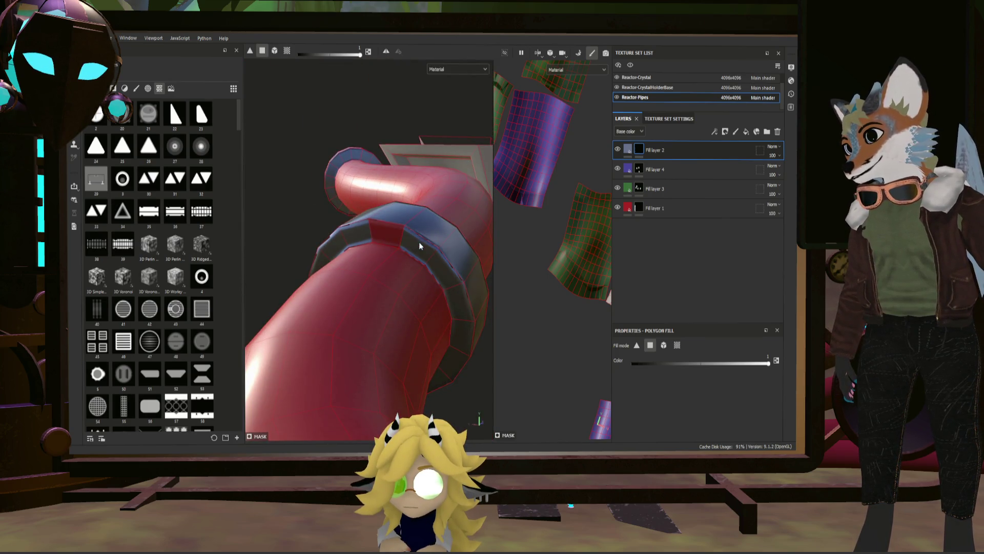
{"action": "mouse_move", "coordinate": [388, 235]}
{"action": "left_mouse_down", "text": "alt"}
{"action": "mouse_move", "coordinate": [370, 286]}
{"action": "mouse_move", "coordinate": [532, 317]}
{"action": "left_mouse_up", "text": "alt"}
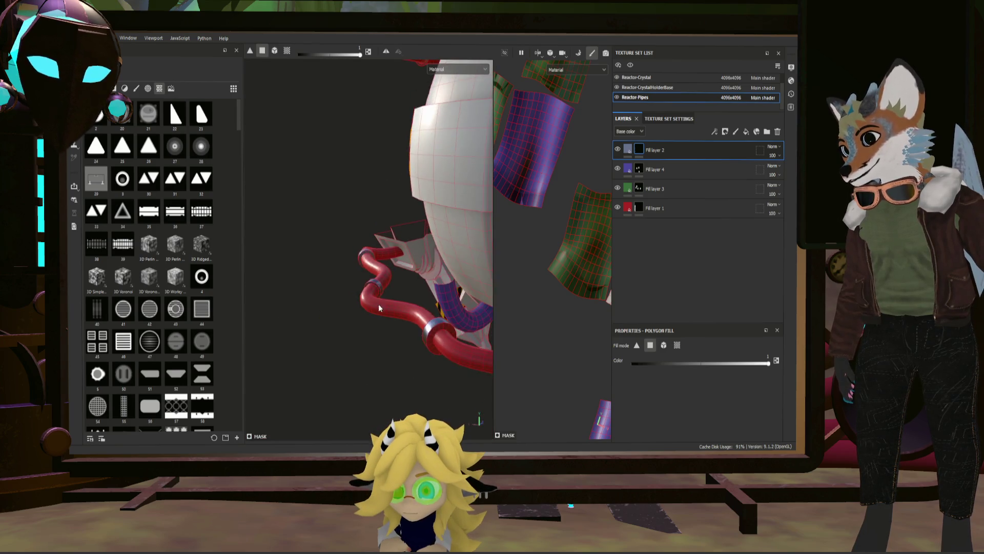
{"action": "scroll", "coordinate": [369, 265], "scroll_direction": "up", "scroll_amount": 3}
{"action": "scroll", "coordinate": [368, 265], "scroll_direction": "up", "scroll_amount": 3}
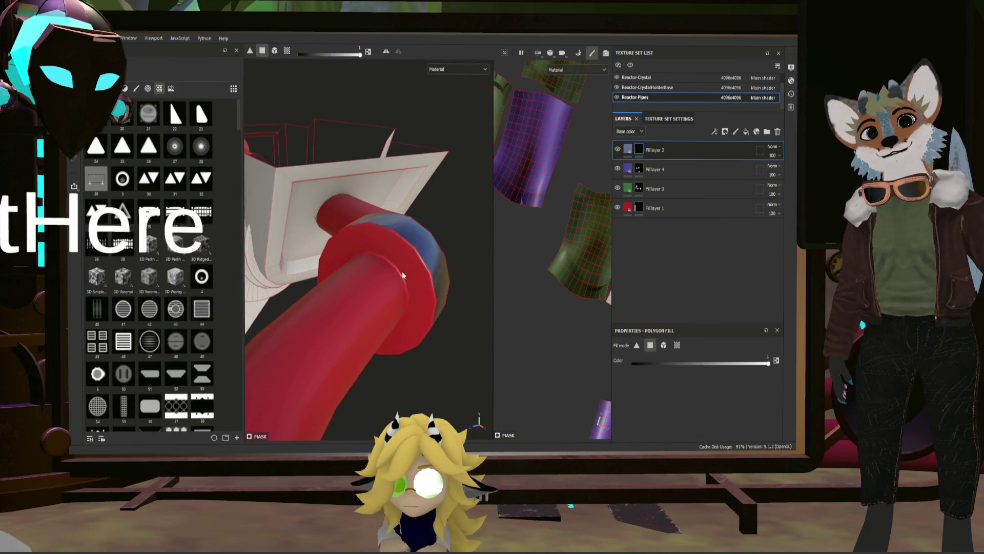
{"action": "scroll", "coordinate": [385, 268], "scroll_direction": "up", "scroll_amount": 2}
{"action": "scroll", "coordinate": [395, 269], "scroll_direction": "up", "scroll_amount": 2}
{"action": "left_click_drag", "start_coordinate": [400, 279], "coordinate": [384, 245]}
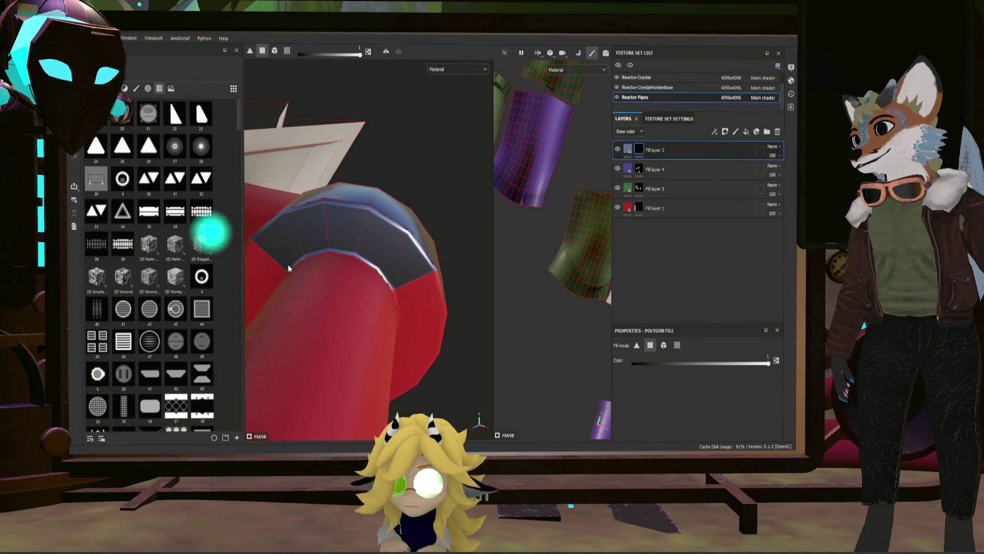
{"action": "left_click_drag", "start_coordinate": [413, 246], "coordinate": [372, 267], "text": "alt"}
{"action": "left_click", "coordinate": [357, 284]}
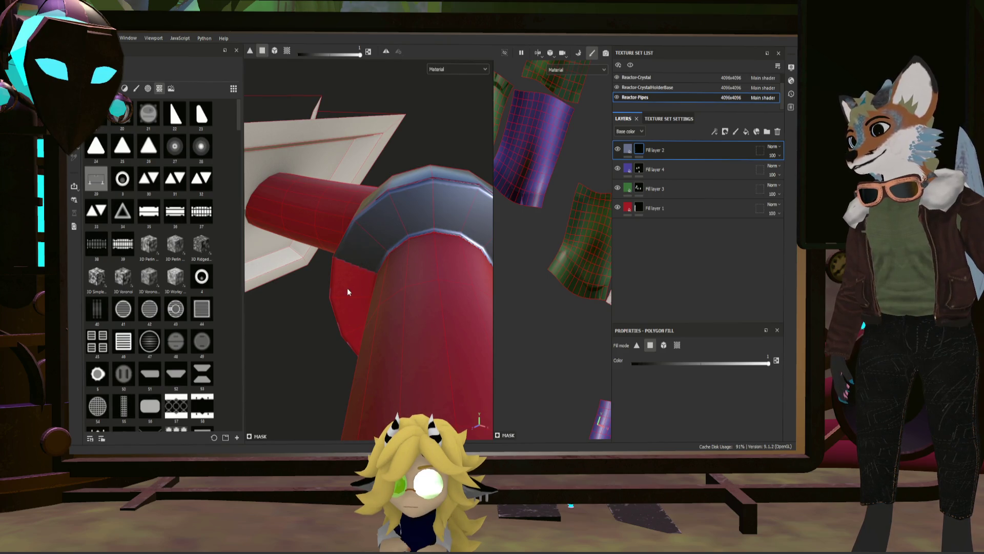
{"action": "left_click_drag", "start_coordinate": [402, 297], "coordinate": [270, 283], "text": "alt"}
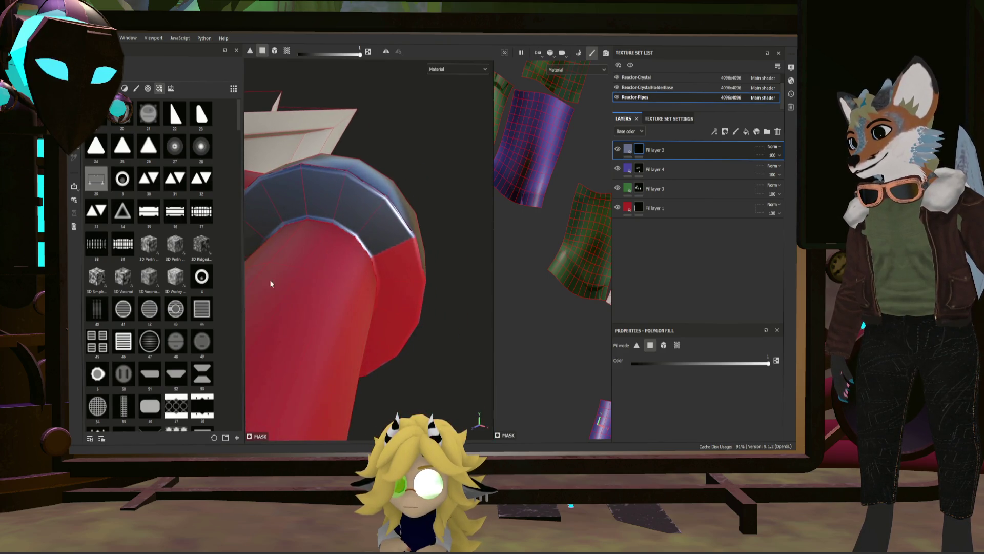
{"action": "mouse_move", "coordinate": [400, 359]}
{"action": "left_mouse_down", "text": "alt"}
{"action": "mouse_move", "coordinate": [343, 255]}
{"action": "mouse_move", "coordinate": [393, 256]}
{"action": "left_mouse_up", "text": "alt"}
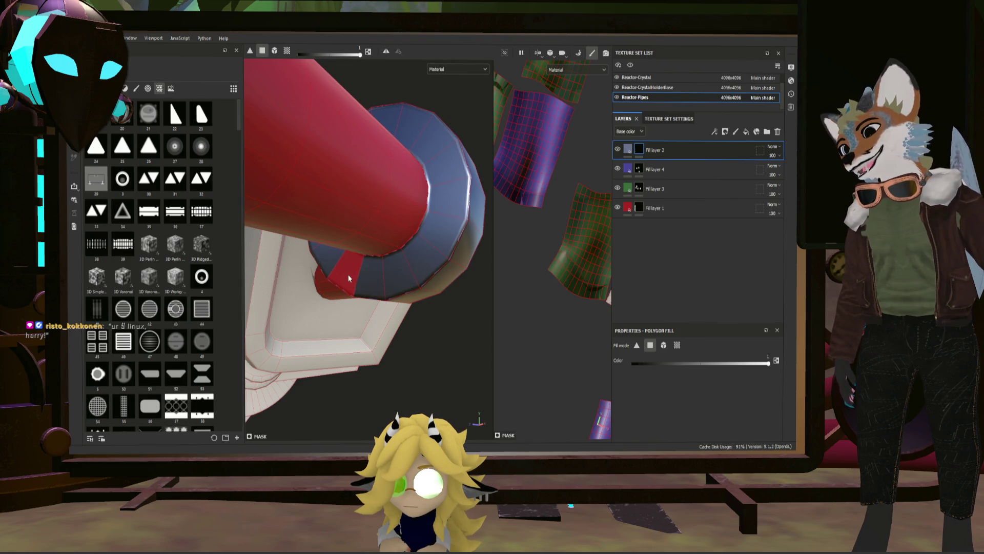
{"action": "mouse_move", "coordinate": [400, 280]}
{"action": "left_mouse_down", "text": "alt"}
{"action": "mouse_move", "coordinate": [275, 306]}
{"action": "mouse_move", "coordinate": [382, 290]}
{"action": "mouse_move", "coordinate": [301, 258]}
{"action": "mouse_move", "coordinate": [405, 278]}
{"action": "mouse_move", "coordinate": [316, 263]}
{"action": "mouse_move", "coordinate": [335, 273]}
{"action": "mouse_move", "coordinate": [409, 266]}
{"action": "mouse_move", "coordinate": [294, 239]}
{"action": "mouse_move", "coordinate": [315, 228]}
{"action": "mouse_move", "coordinate": [338, 121]}
{"action": "mouse_move", "coordinate": [370, 297]}
{"action": "mouse_move", "coordinate": [327, 177]}
{"action": "mouse_move", "coordinate": [369, 185]}
{"action": "mouse_move", "coordinate": [398, 227]}
{"action": "mouse_move", "coordinate": [352, 246]}
{"action": "mouse_move", "coordinate": [215, 181]}
{"action": "left_mouse_up", "text": "alt"}
{"action": "scroll", "coordinate": [336, 266], "scroll_direction": "up", "scroll_amount": 3}
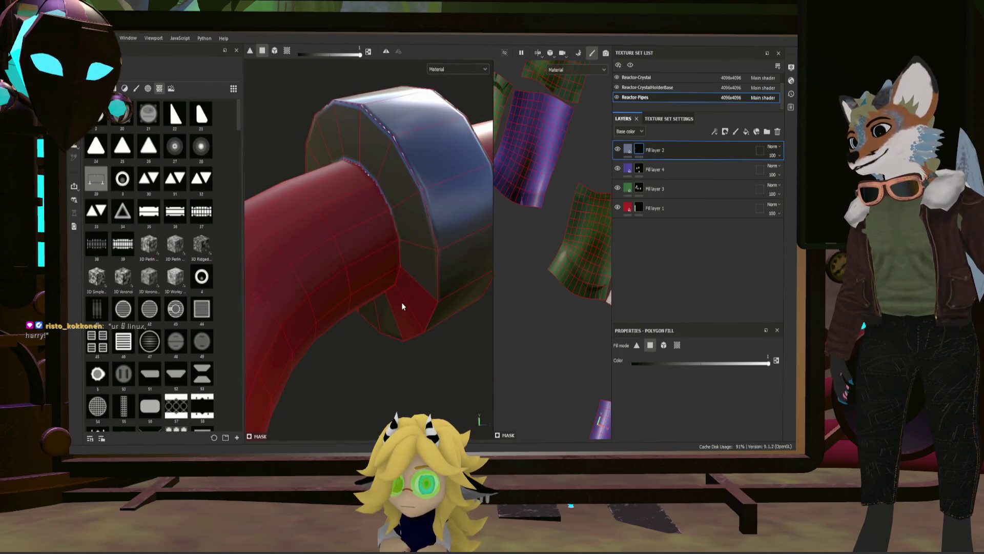
{"action": "scroll", "coordinate": [375, 272], "scroll_direction": "down", "scroll_amount": 3}
{"action": "scroll", "coordinate": [389, 272], "scroll_direction": "down", "scroll_amount": 2}
{"action": "key", "text": "f"}
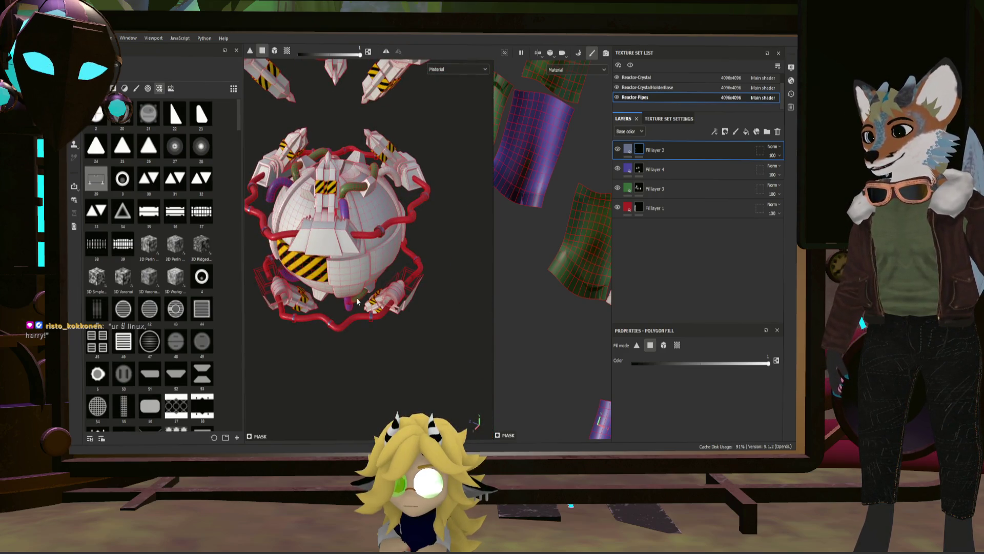
Switch to the Paint brush tool and select the Reactor-Crystal texture set
{"action": "middle_click_drag", "start_coordinate": [356, 298], "coordinate": [449, 341], "text": "alt"}
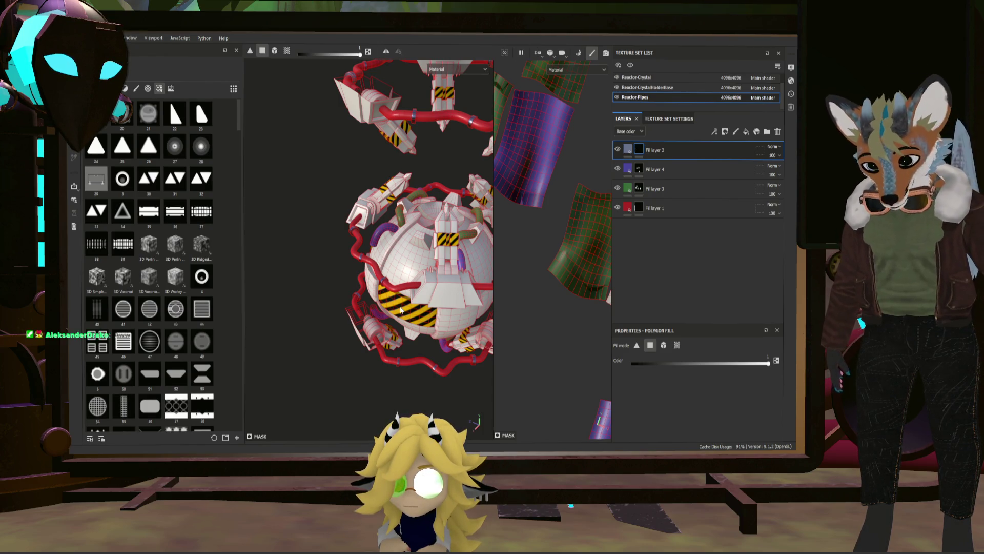
{"action": "mouse_move", "coordinate": [401, 311]}
{"action": "left_mouse_down", "text": "alt"}
{"action": "mouse_move", "coordinate": [487, 235]}
{"action": "mouse_move", "coordinate": [429, 256]}
{"action": "left_mouse_up", "text": "alt"}
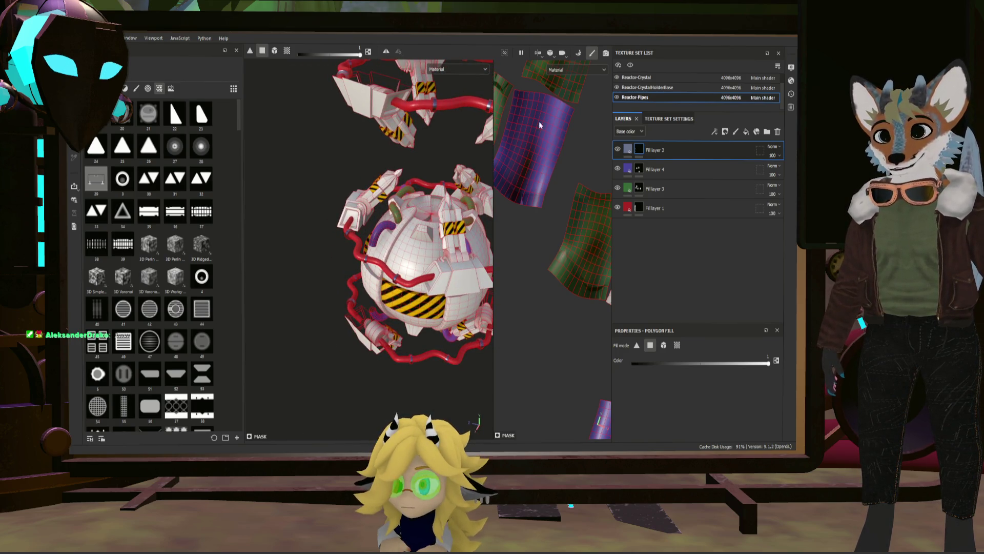
{"action": "key", "text": "1"}
{"action": "mouse_move", "coordinate": [341, 161]}
{"action": "left_mouse_down", "text": "alt"}
{"action": "mouse_move", "coordinate": [393, 180]}
{"action": "mouse_move", "coordinate": [339, 168]}
{"action": "mouse_move", "coordinate": [306, 195]}
{"action": "left_mouse_up", "text": "alt"}
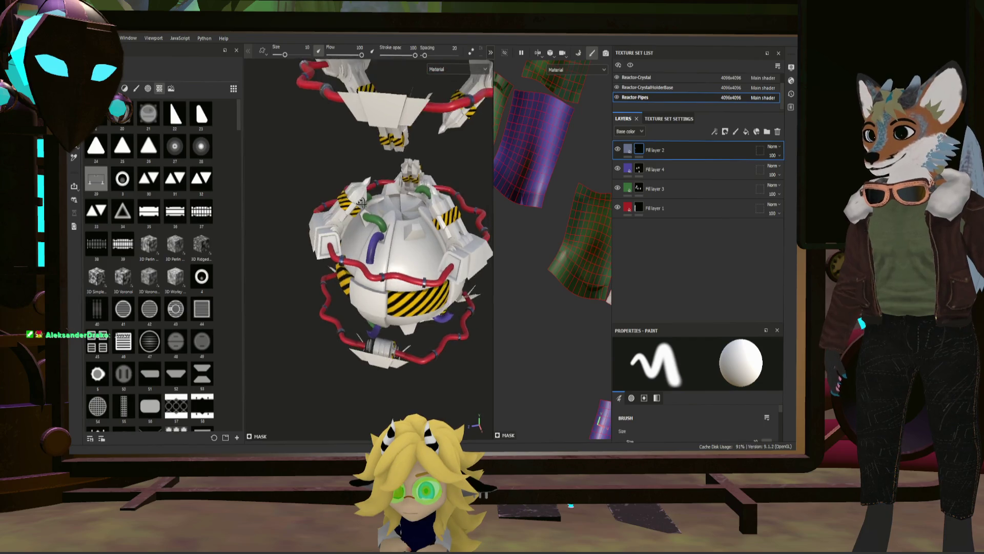
{"action": "key", "text": "f"}
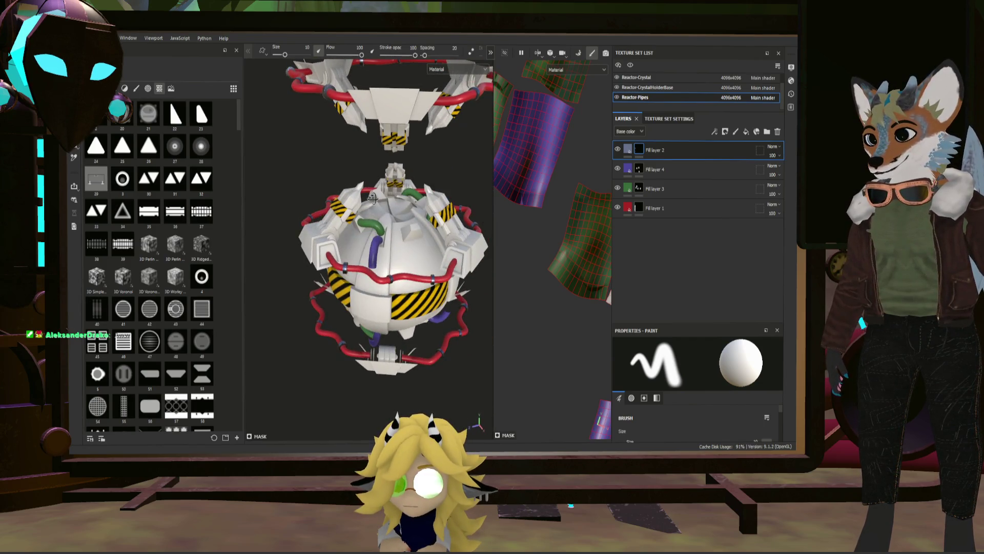
{"action": "left_click", "coordinate": [642, 78]}
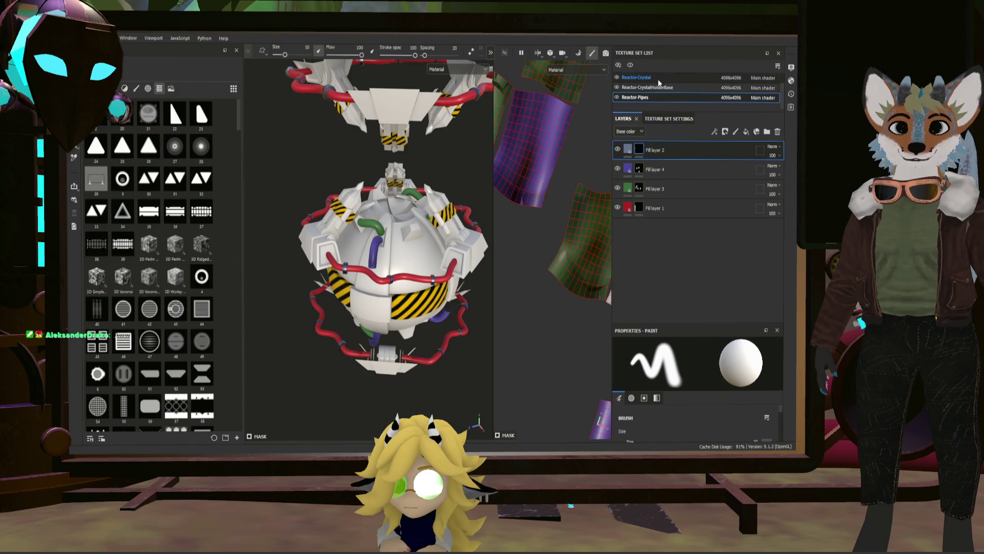
Save the project with Ctrl+S and return to the Reactor-Pipes texture set
{"action": "key", "text": "f"}
{"action": "left_click_drag", "start_coordinate": [437, 177], "coordinate": [416, 181], "text": "alt"}
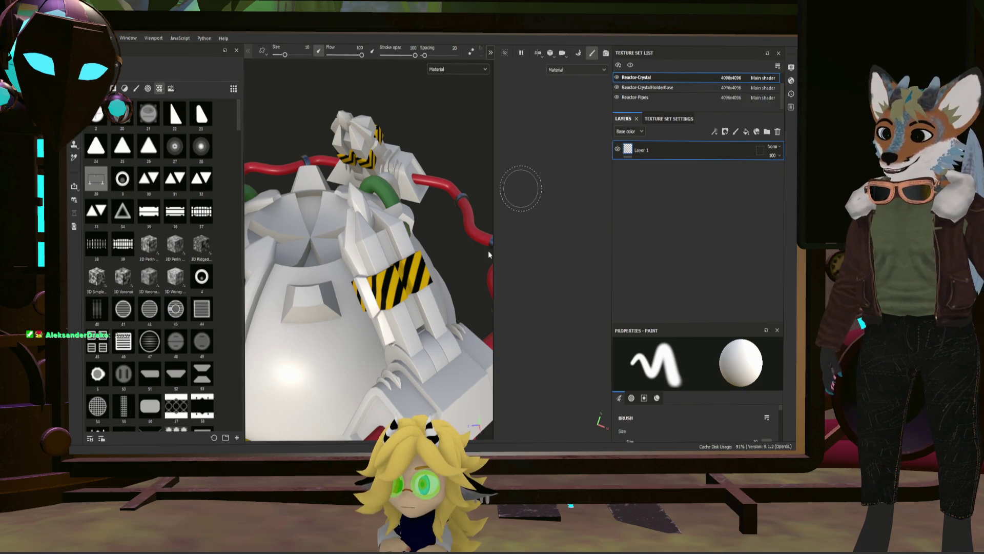
{"action": "key", "text": "ctrl+s"}
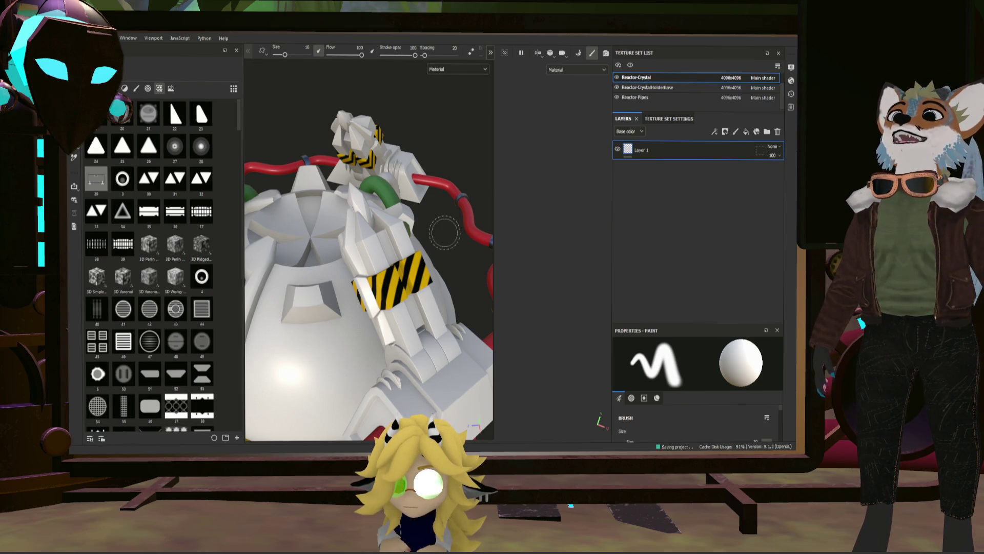
{"action": "left_click_drag", "start_coordinate": [450, 235], "coordinate": [512, 233], "text": "alt"}
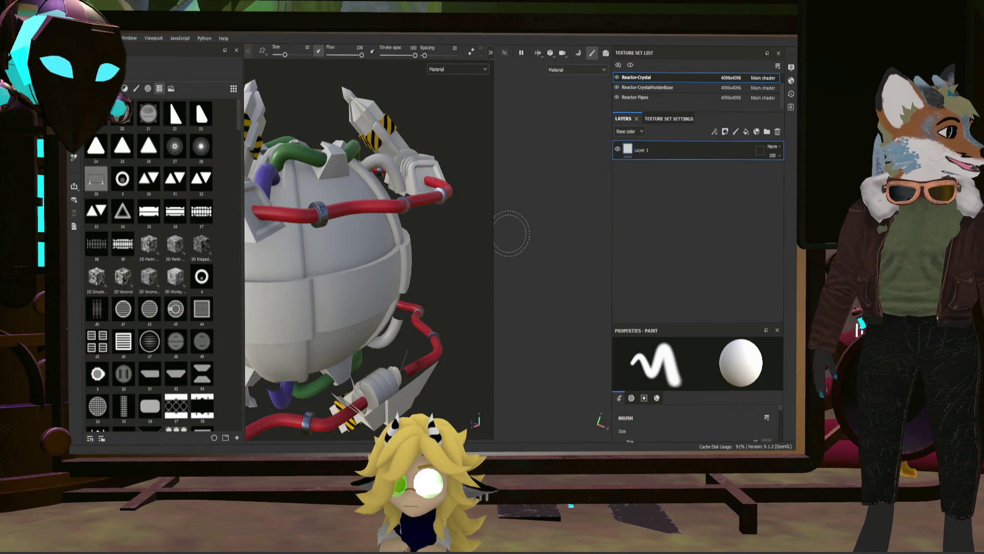
{"action": "mouse_move", "coordinate": [460, 238]}
{"action": "left_mouse_down", "text": "alt"}
{"action": "mouse_move", "coordinate": [444, 277]}
{"action": "mouse_move", "coordinate": [467, 308]}
{"action": "left_mouse_up", "text": "alt"}
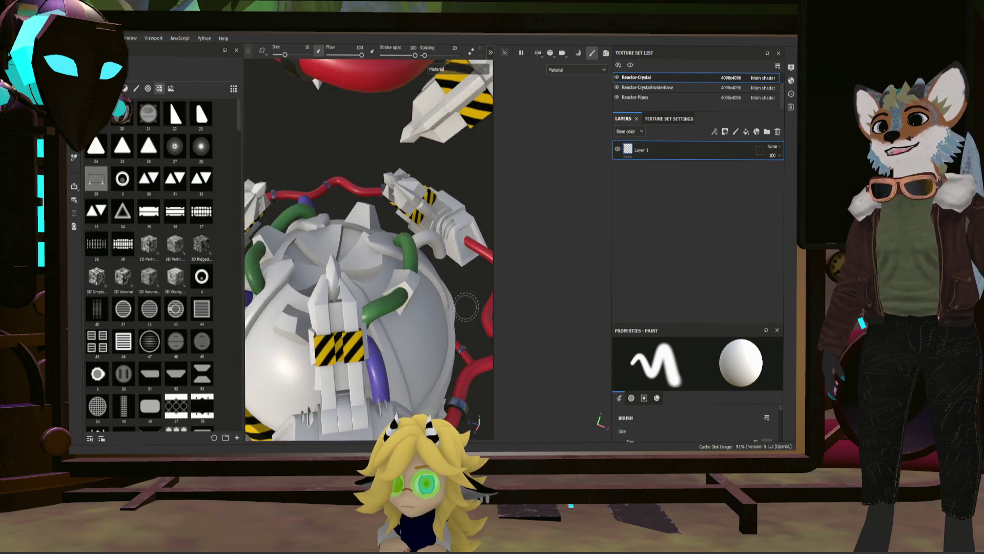
{"action": "key", "text": "f"}
{"action": "left_click_drag", "start_coordinate": [466, 308], "coordinate": [410, 191], "text": "alt"}
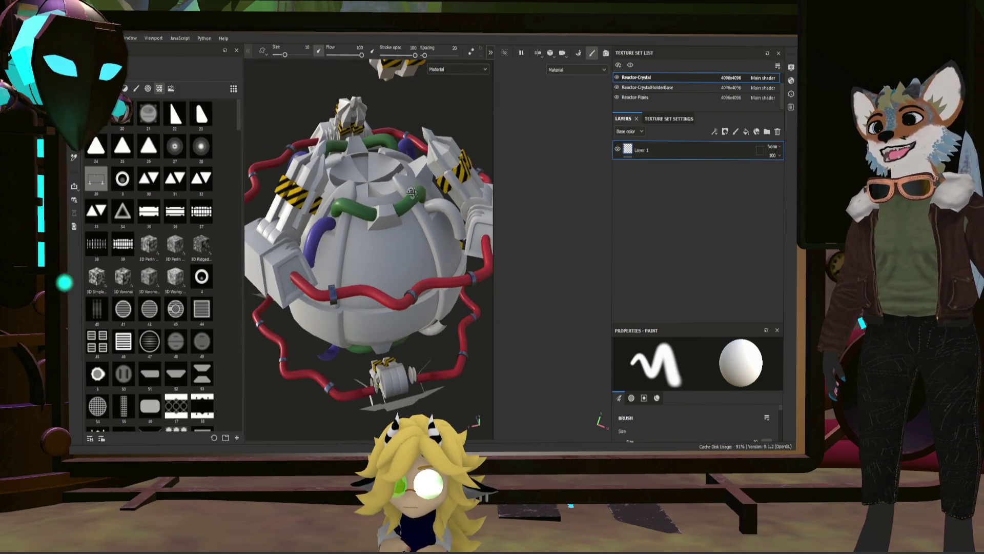
{"action": "left_click", "coordinate": [638, 98]}
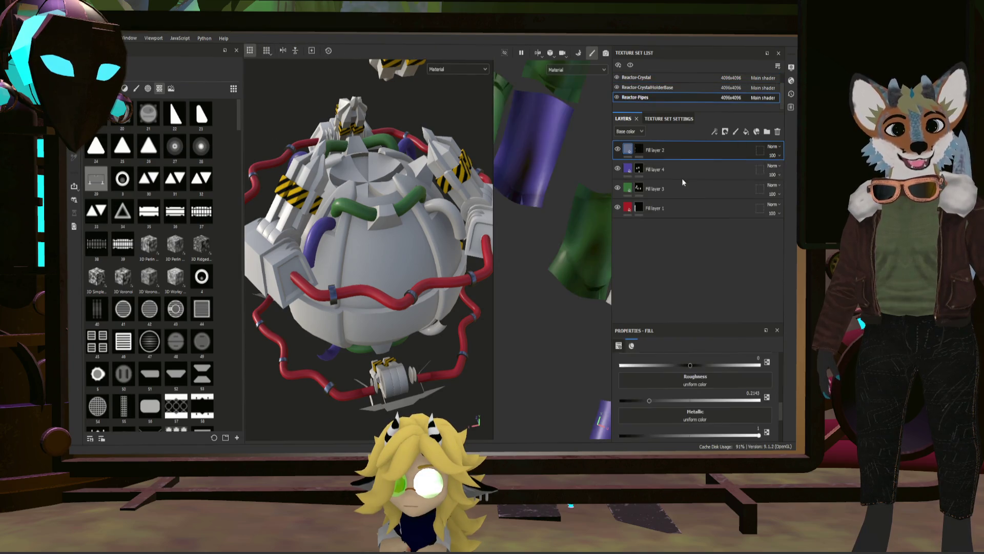
Set Polygon Fill on Fill layer 4 to UV chunk mode so fills cover whole UV islands
{"action": "left_click", "coordinate": [639, 170]}
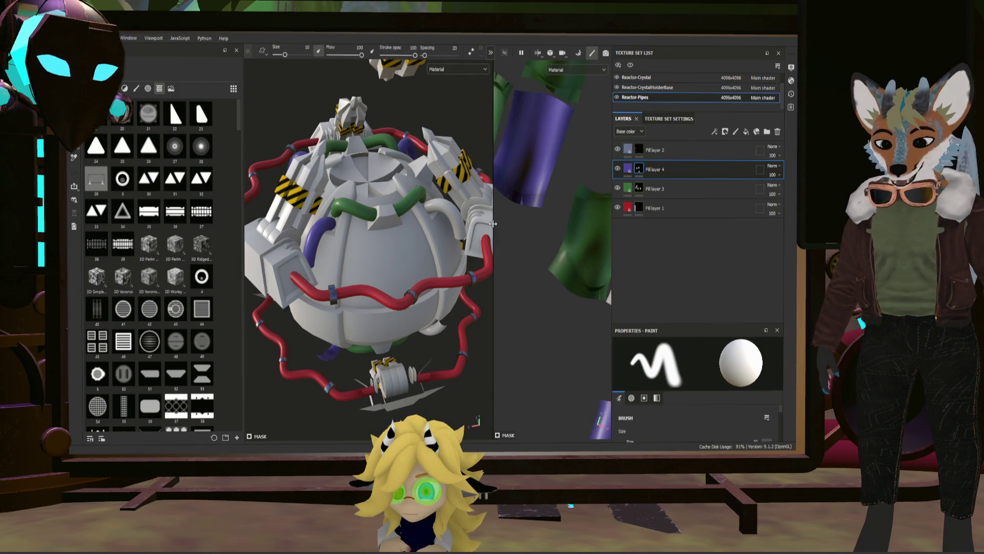
{"action": "key", "text": "4"}
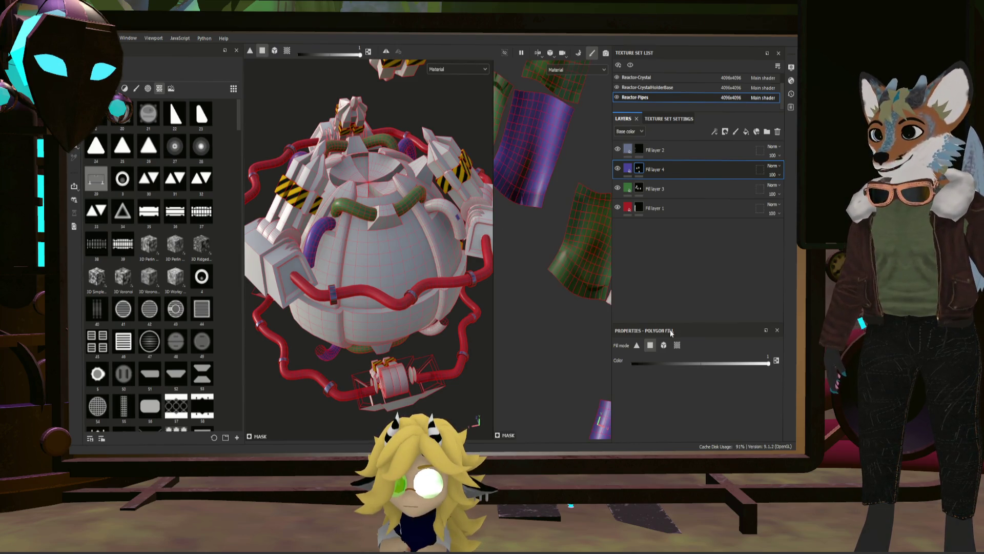
{"action": "left_click", "coordinate": [676, 345]}
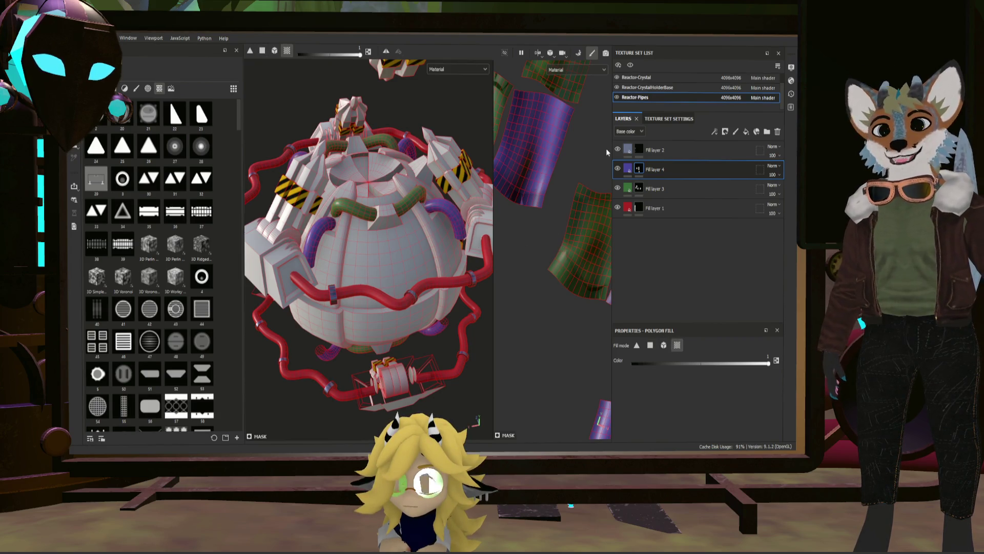
Switch to the Reactor-Crystal texture set and add a fill layer to it
{"action": "left_click", "coordinate": [627, 77]}
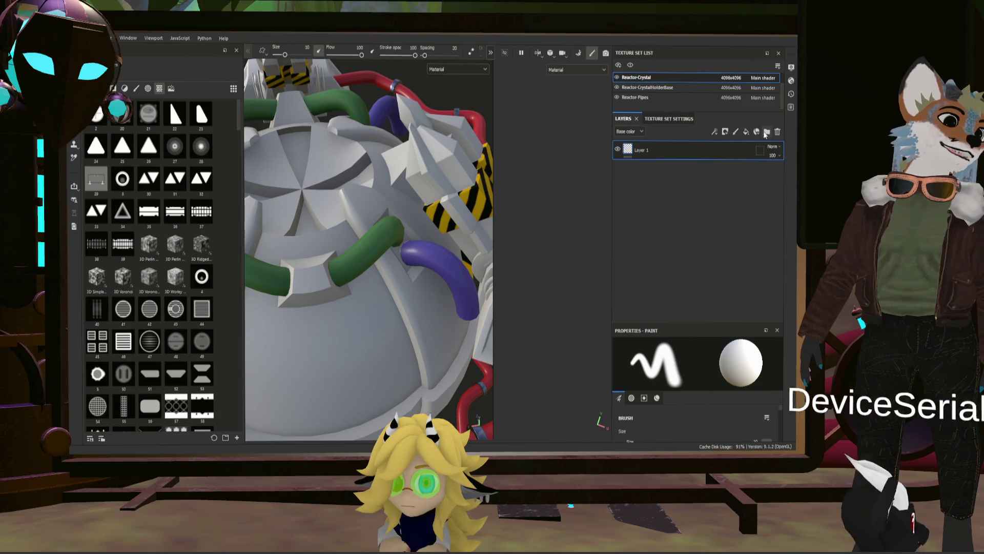
{"action": "left_click", "coordinate": [777, 132]}
{"action": "left_click", "coordinate": [746, 132]}
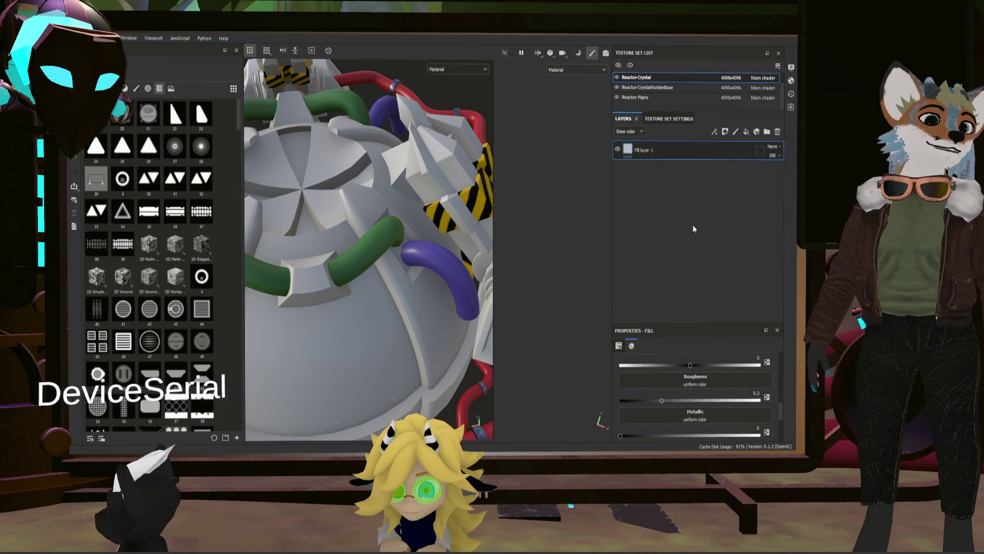
{"action": "scroll", "coordinate": [715, 377], "scroll_direction": "down", "scroll_amount": 3}
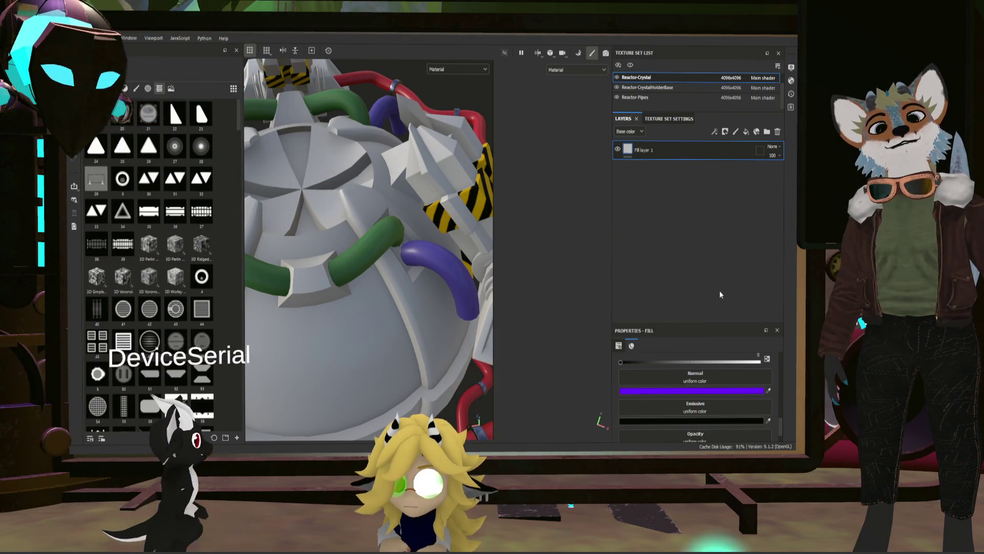
{"action": "scroll", "coordinate": [710, 383], "scroll_direction": "up", "scroll_amount": 3}
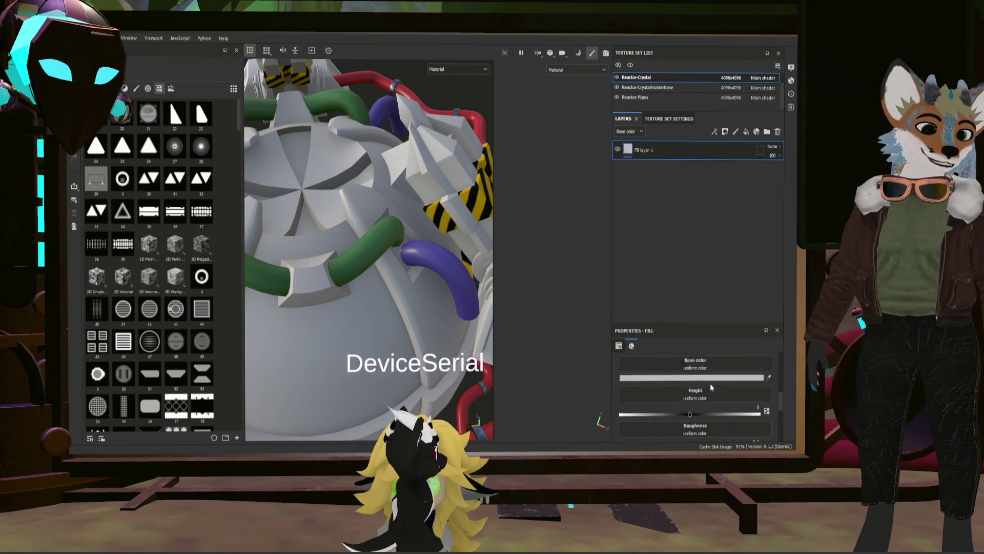
{"action": "scroll", "coordinate": [710, 383], "scroll_direction": "up", "scroll_amount": 2}
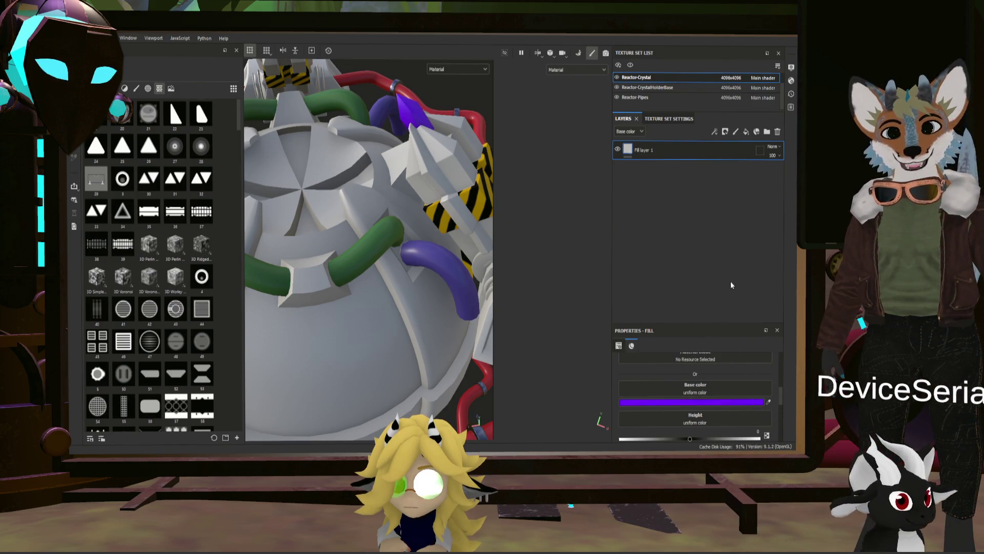
{"action": "scroll", "coordinate": [464, 241], "scroll_direction": "down", "scroll_amount": 3}
View the purple crystal from the side and show its Texture Set Settings channels
{"action": "mouse_move", "coordinate": [463, 239]}
{"action": "left_mouse_down", "text": "alt"}
{"action": "mouse_move", "coordinate": [233, 146]}
{"action": "mouse_move", "coordinate": [406, 142]}
{"action": "mouse_move", "coordinate": [426, 160]}
{"action": "mouse_move", "coordinate": [331, 221]}
{"action": "mouse_move", "coordinate": [397, 195]}
{"action": "mouse_move", "coordinate": [492, 197]}
{"action": "left_mouse_up", "text": "alt"}
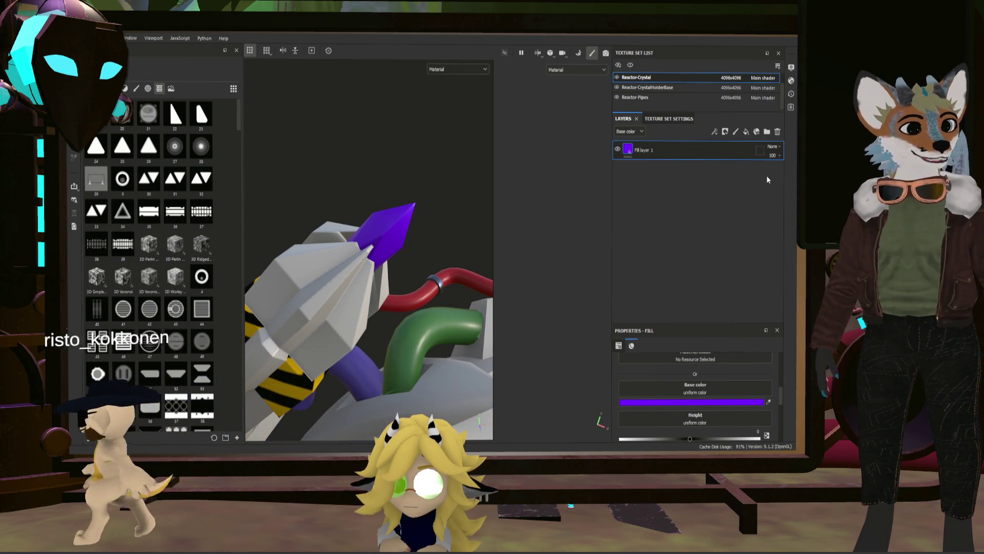
{"action": "left_click", "coordinate": [669, 119]}
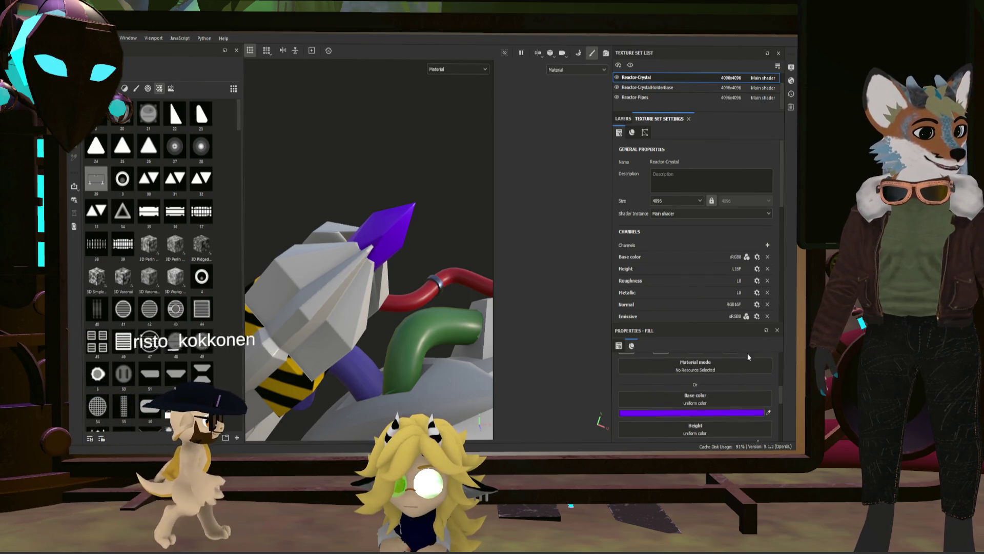
{"action": "scroll", "coordinate": [730, 385], "scroll_direction": "down", "scroll_amount": 5}
{"action": "scroll", "coordinate": [721, 391], "scroll_direction": "down", "scroll_amount": 2}
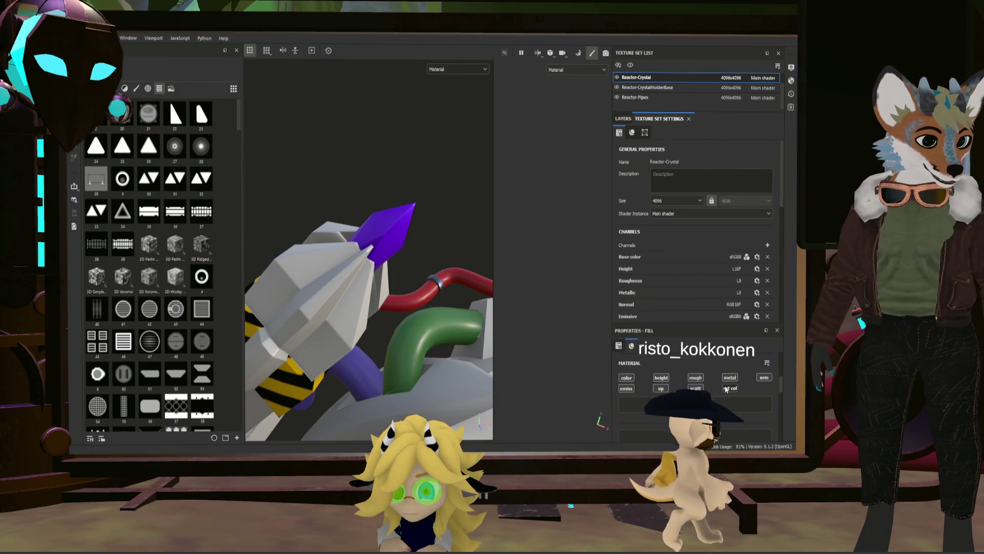
{"action": "scroll", "coordinate": [730, 385], "scroll_direction": "down", "scroll_amount": 10}
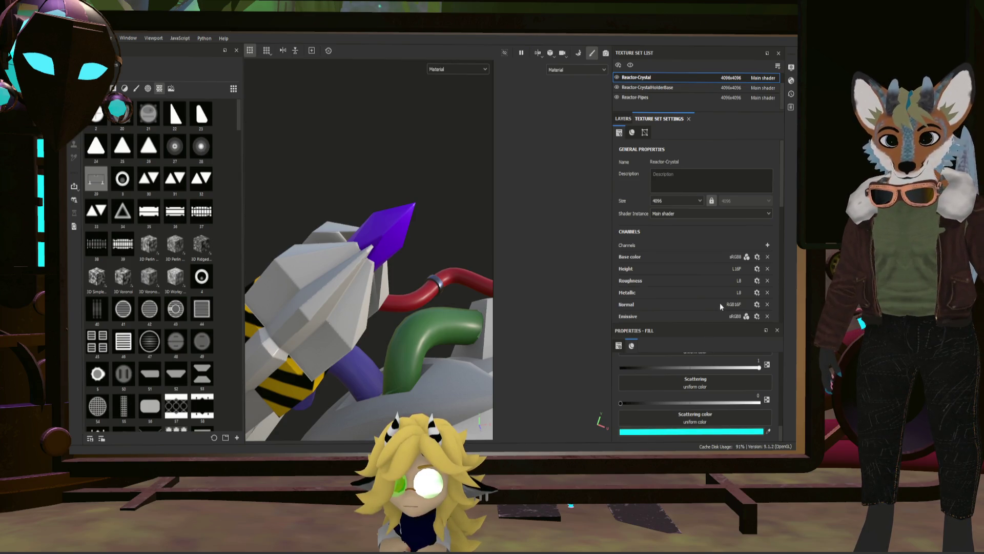
Raise the crystal fill's Scattering to 1 and return to the Layers stack
{"action": "left_click_drag", "start_coordinate": [624, 402], "coordinate": [755, 406]}
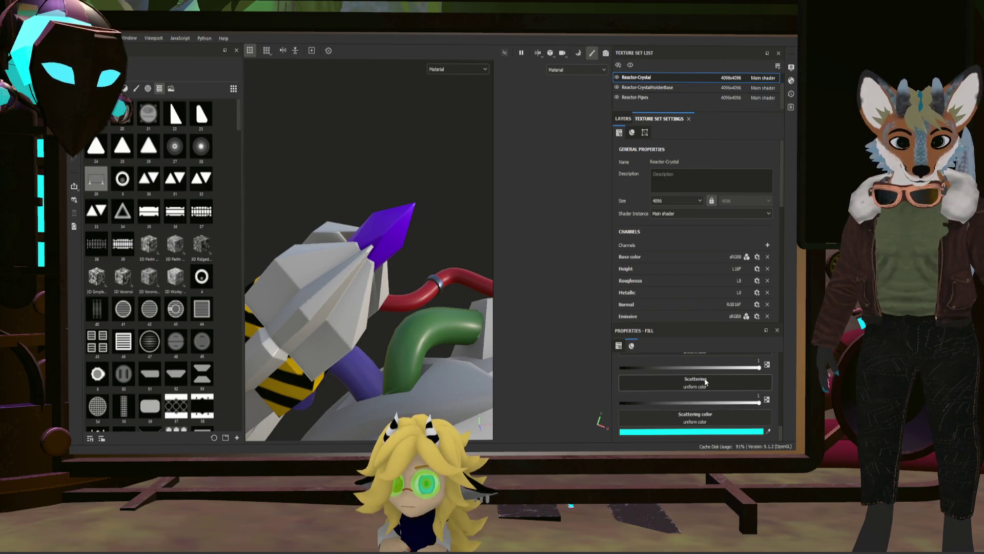
{"action": "mouse_move", "coordinate": [479, 266]}
{"action": "left_mouse_down", "text": "alt"}
{"action": "mouse_move", "coordinate": [422, 205]}
{"action": "mouse_move", "coordinate": [402, 136]}
{"action": "mouse_move", "coordinate": [423, 148]}
{"action": "mouse_move", "coordinate": [351, 161]}
{"action": "mouse_move", "coordinate": [487, 260]}
{"action": "mouse_move", "coordinate": [587, 268]}
{"action": "mouse_move", "coordinate": [549, 269]}
{"action": "mouse_move", "coordinate": [456, 236]}
{"action": "mouse_move", "coordinate": [466, 229]}
{"action": "mouse_move", "coordinate": [424, 205]}
{"action": "mouse_move", "coordinate": [433, 205]}
{"action": "mouse_move", "coordinate": [401, 216]}
{"action": "mouse_move", "coordinate": [450, 217]}
{"action": "mouse_move", "coordinate": [461, 244]}
{"action": "mouse_move", "coordinate": [393, 219]}
{"action": "left_mouse_up", "text": "alt"}
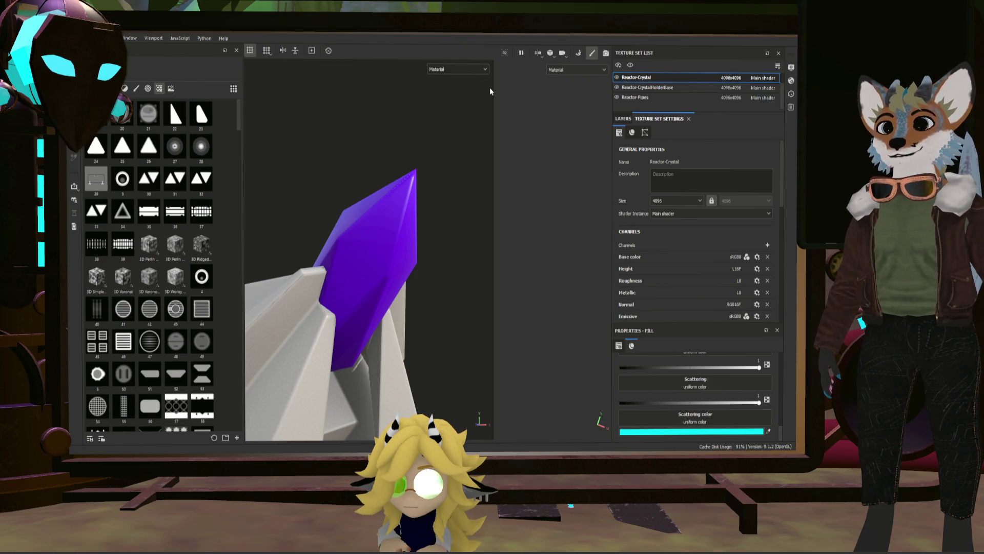
{"action": "scroll", "coordinate": [723, 294], "scroll_direction": "down", "scroll_amount": 3}
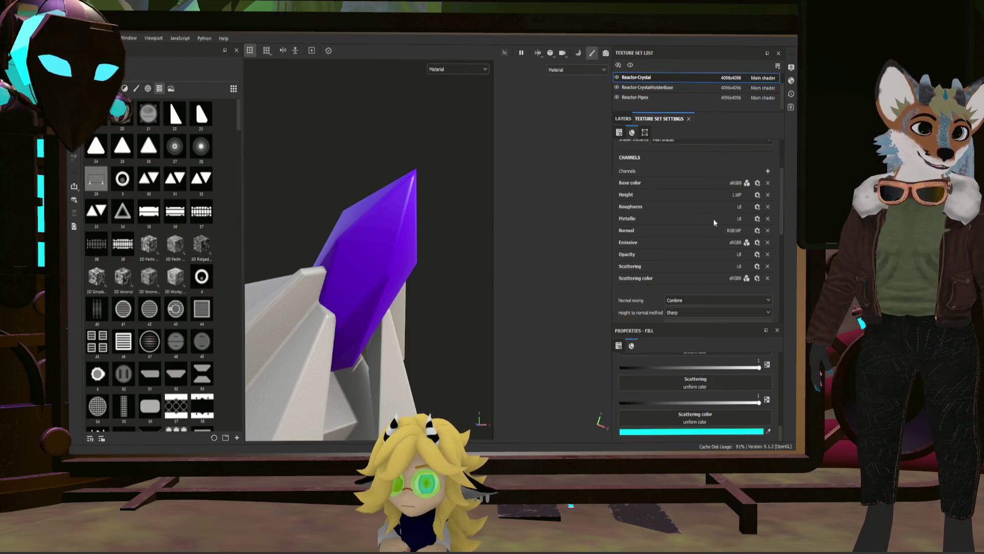
{"action": "left_click", "coordinate": [623, 119]}
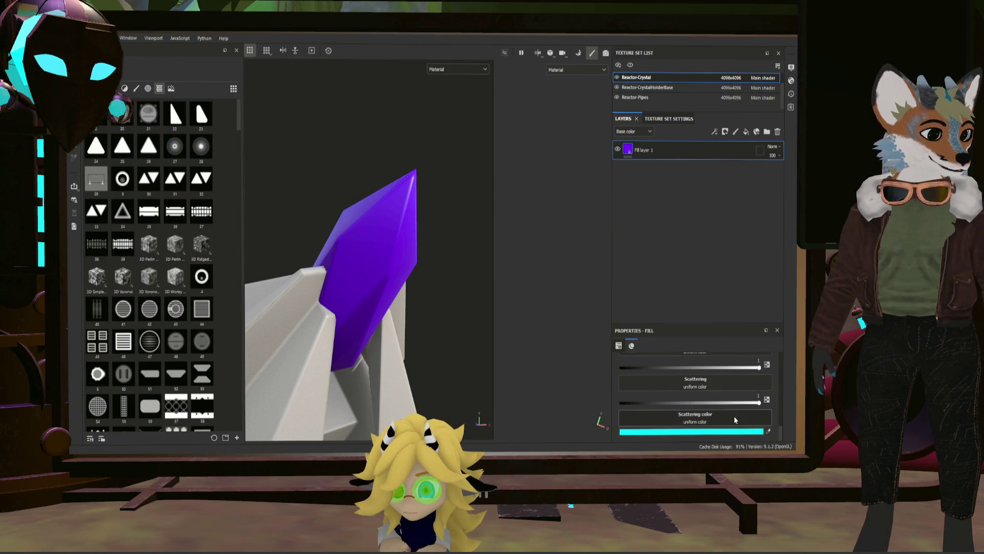
{"action": "scroll", "coordinate": [735, 404], "scroll_direction": "up", "scroll_amount": 3}
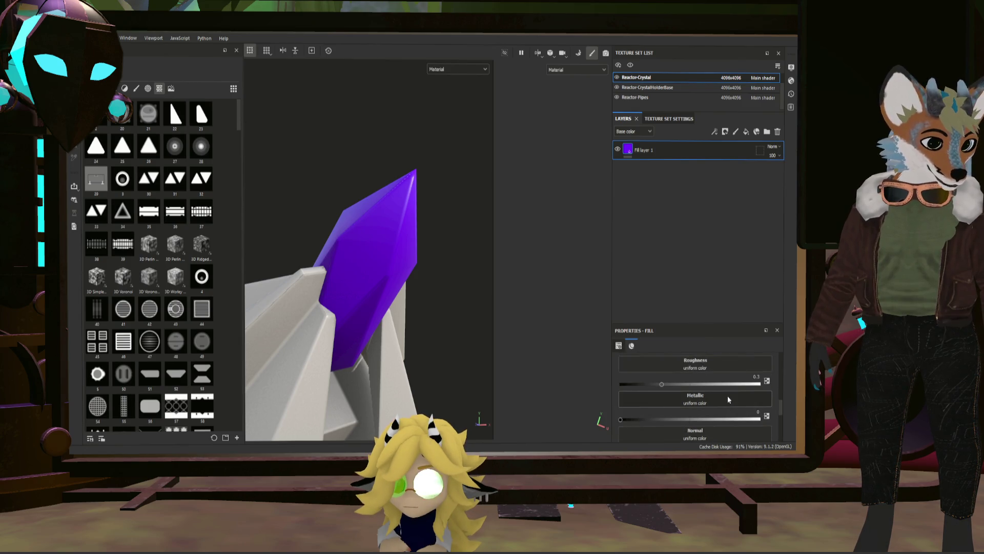
{"action": "scroll", "coordinate": [727, 396], "scroll_direction": "up", "scroll_amount": 3}
{"action": "scroll", "coordinate": [723, 396], "scroll_direction": "up", "scroll_amount": 2}
{"action": "scroll", "coordinate": [721, 398], "scroll_direction": "up", "scroll_amount": 2}
{"action": "scroll", "coordinate": [681, 401], "scroll_direction": "up", "scroll_amount": 2}
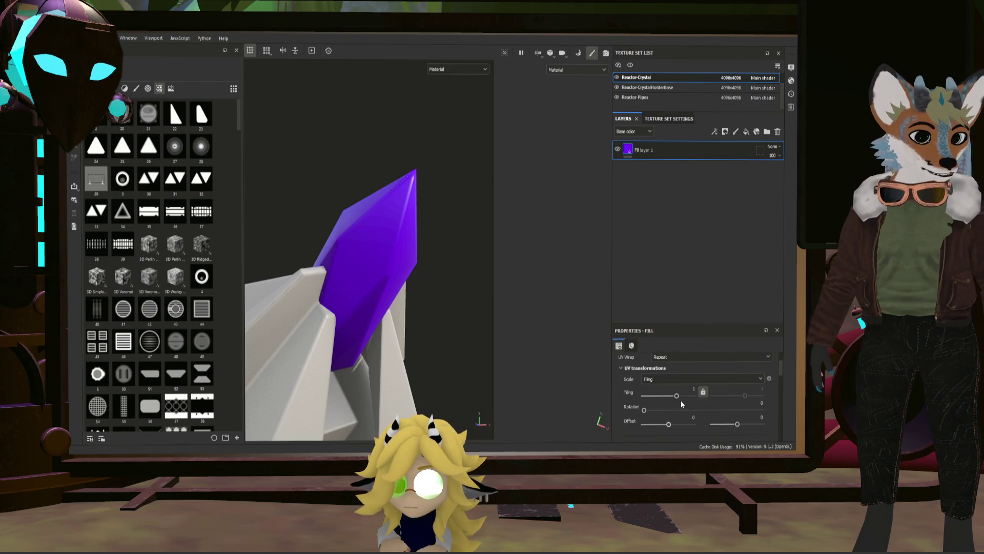
{"action": "scroll", "coordinate": [680, 400], "scroll_direction": "down", "scroll_amount": 2}
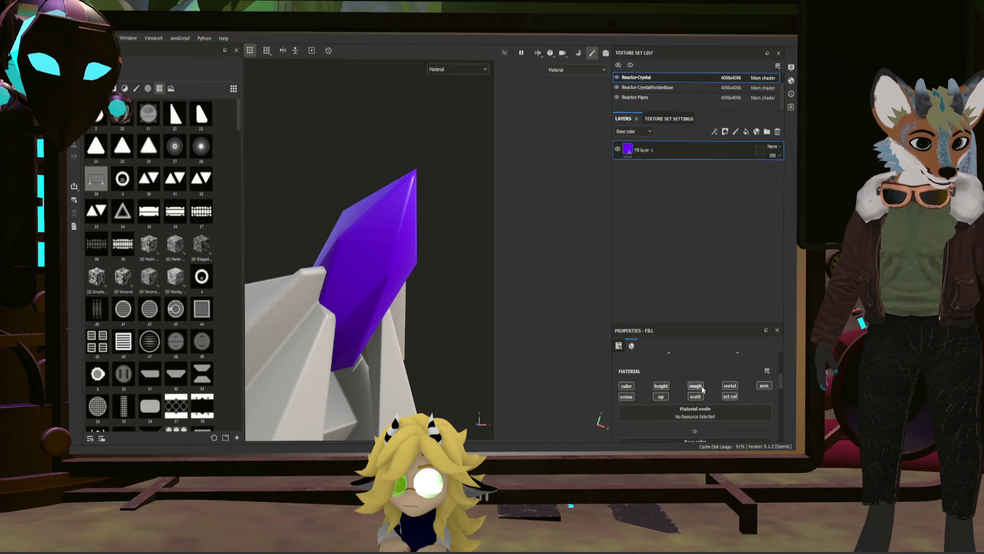
{"action": "scroll", "coordinate": [705, 400], "scroll_direction": "down", "scroll_amount": 2}
{"action": "scroll", "coordinate": [705, 400], "scroll_direction": "down", "scroll_amount": 2}
{"action": "scroll", "coordinate": [707, 398], "scroll_direction": "down", "scroll_amount": 2}
{"action": "scroll", "coordinate": [706, 398], "scroll_direction": "down", "scroll_amount": 2}
{"action": "scroll", "coordinate": [707, 398], "scroll_direction": "down", "scroll_amount": 2}
{"action": "scroll", "coordinate": [707, 400], "scroll_direction": "up", "scroll_amount": 1}
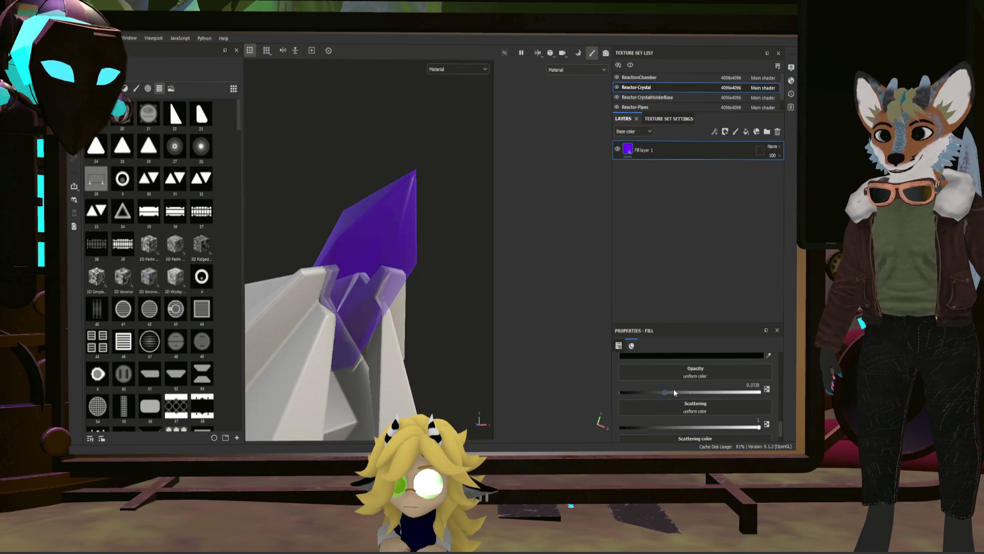
Raise the crystal fill's Opacity to about 0.87 and drop its Roughness to 0
{"action": "left_click_drag", "start_coordinate": [662, 392], "coordinate": [744, 392]}
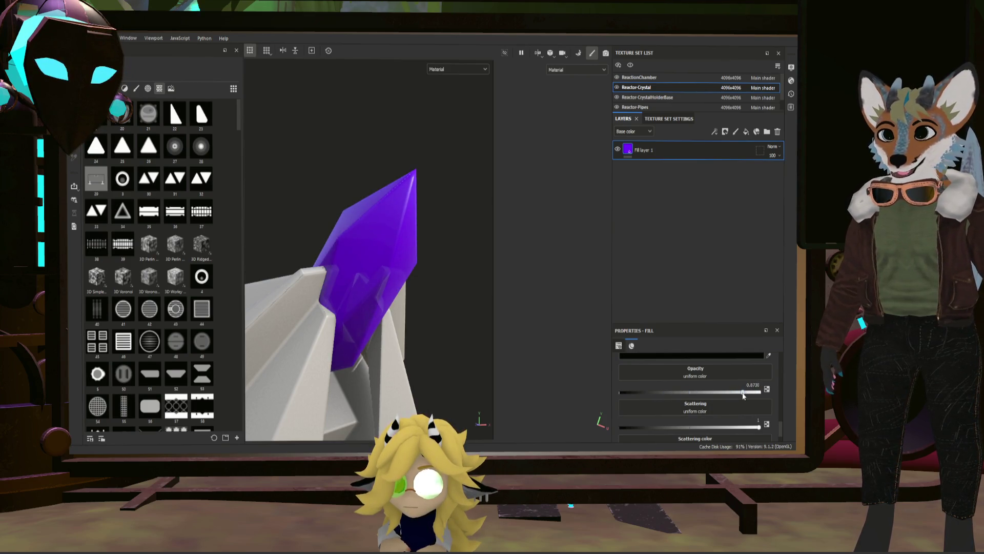
{"action": "left_click_drag", "start_coordinate": [447, 305], "coordinate": [481, 324], "text": "alt"}
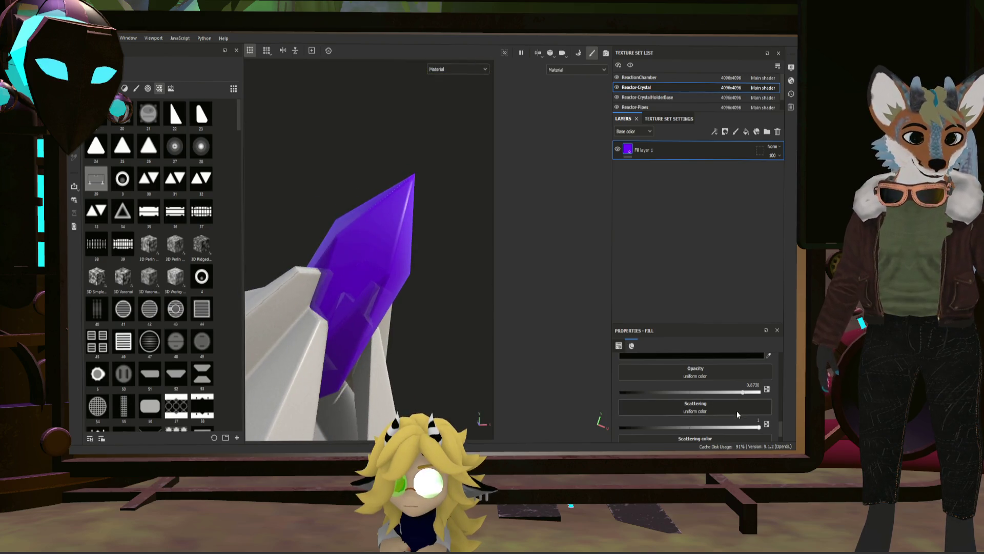
{"action": "scroll", "coordinate": [737, 411], "scroll_direction": "up", "scroll_amount": 2}
{"action": "scroll", "coordinate": [731, 403], "scroll_direction": "up", "scroll_amount": 2}
{"action": "scroll", "coordinate": [729, 402], "scroll_direction": "up", "scroll_amount": 2}
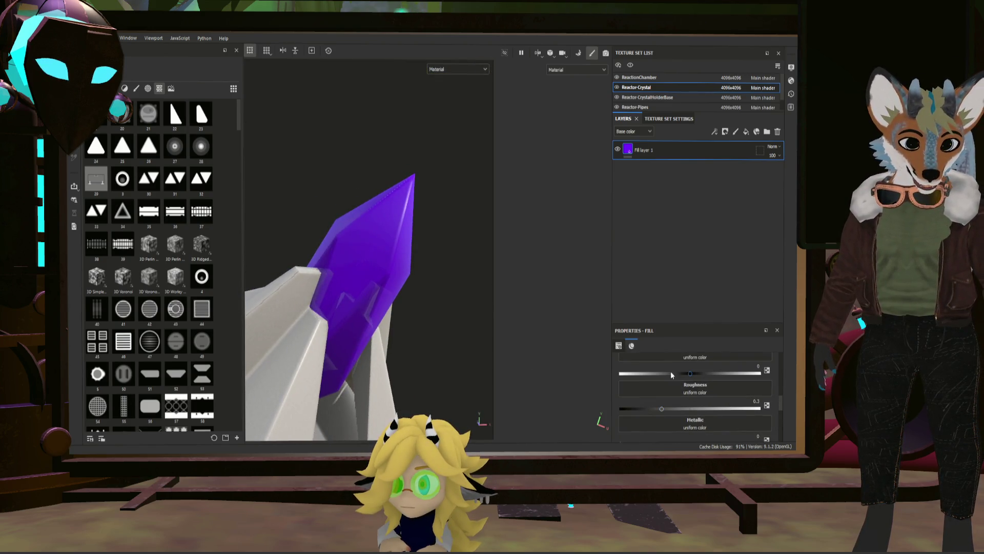
{"action": "mouse_move", "coordinate": [661, 409]}
{"action": "left_mouse_down"}
{"action": "mouse_move", "coordinate": [620, 408]}
{"action": "mouse_move", "coordinate": [422, 283]}
{"action": "mouse_move", "coordinate": [336, 254]}
{"action": "mouse_move", "coordinate": [287, 272]}
{"action": "mouse_move", "coordinate": [303, 331]}
{"action": "mouse_move", "coordinate": [341, 372]}
{"action": "mouse_move", "coordinate": [323, 330]}
{"action": "mouse_move", "coordinate": [331, 321]}
{"action": "left_mouse_up"}
{"action": "scroll", "coordinate": [499, 313], "scroll_direction": "down", "scroll_amount": 2}
{"action": "scroll", "coordinate": [469, 295], "scroll_direction": "down", "scroll_amount": 2}
{"action": "scroll", "coordinate": [492, 284], "scroll_direction": "down", "scroll_amount": 2}
{"action": "scroll", "coordinate": [516, 277], "scroll_direction": "down", "scroll_amount": 2}
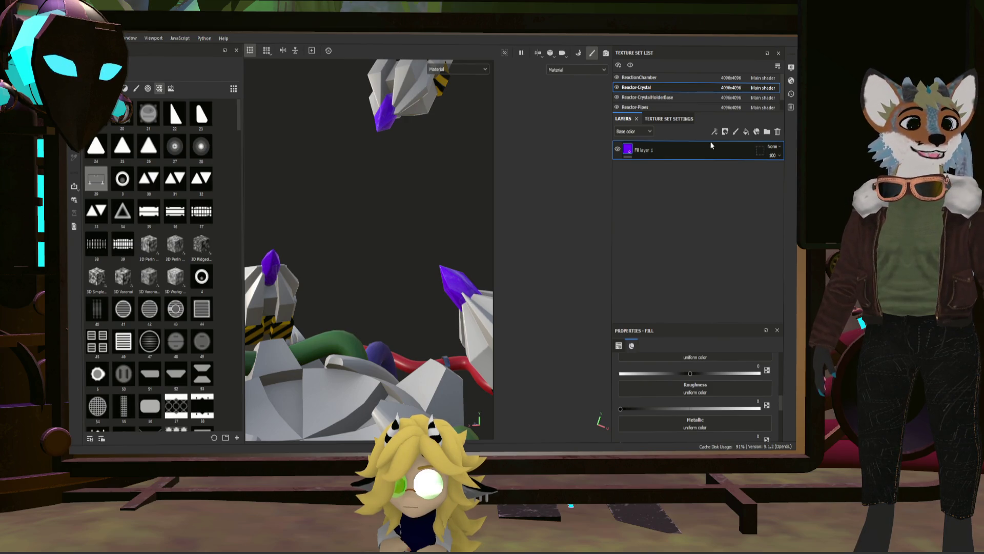
Add a second fill layer with an emissive channel for the blue crystal glow, undoing a misstep
{"action": "left_click", "coordinate": [746, 133]}
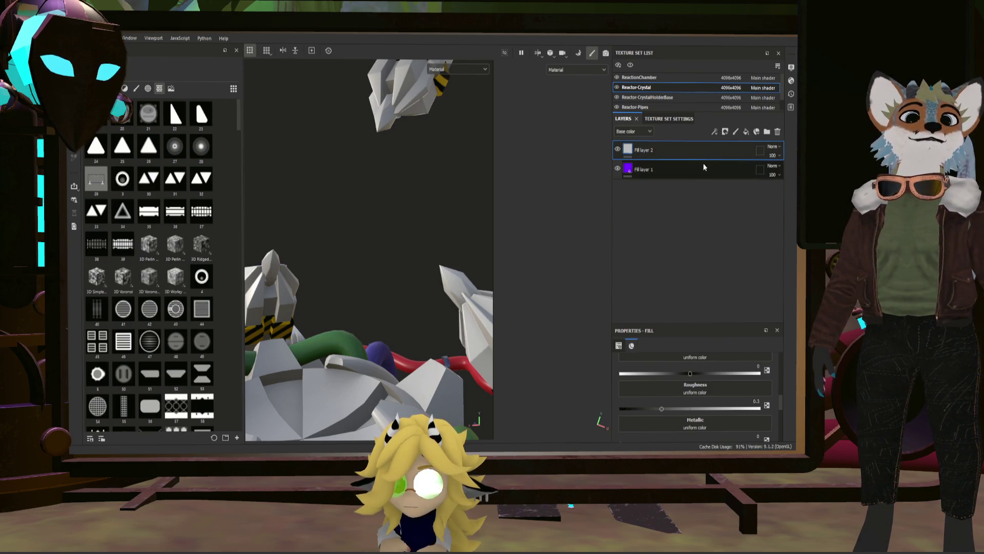
{"action": "scroll", "coordinate": [679, 380], "scroll_direction": "up", "scroll_amount": 3}
{"action": "scroll", "coordinate": [669, 407], "scroll_direction": "up", "scroll_amount": 2}
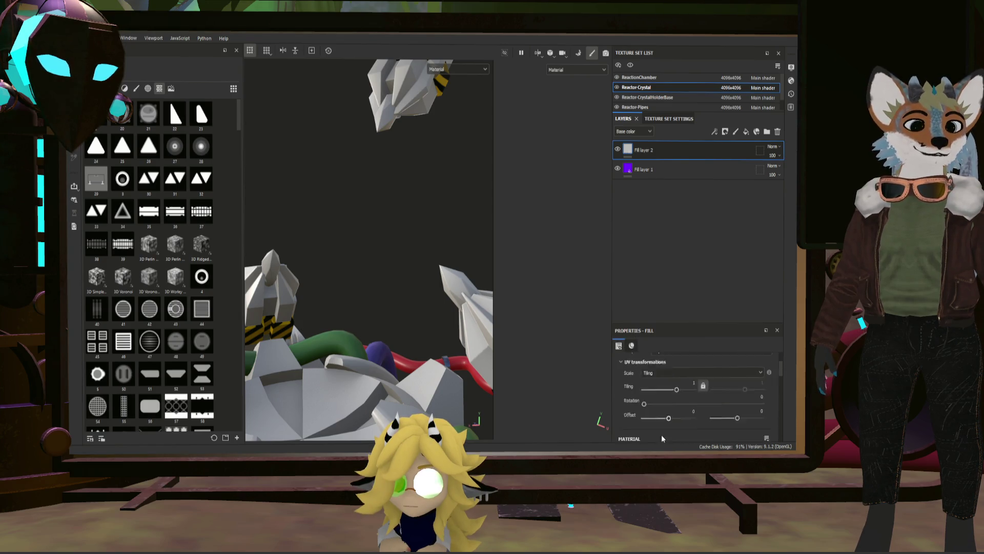
{"action": "scroll", "coordinate": [670, 415], "scroll_direction": "up", "scroll_amount": 2}
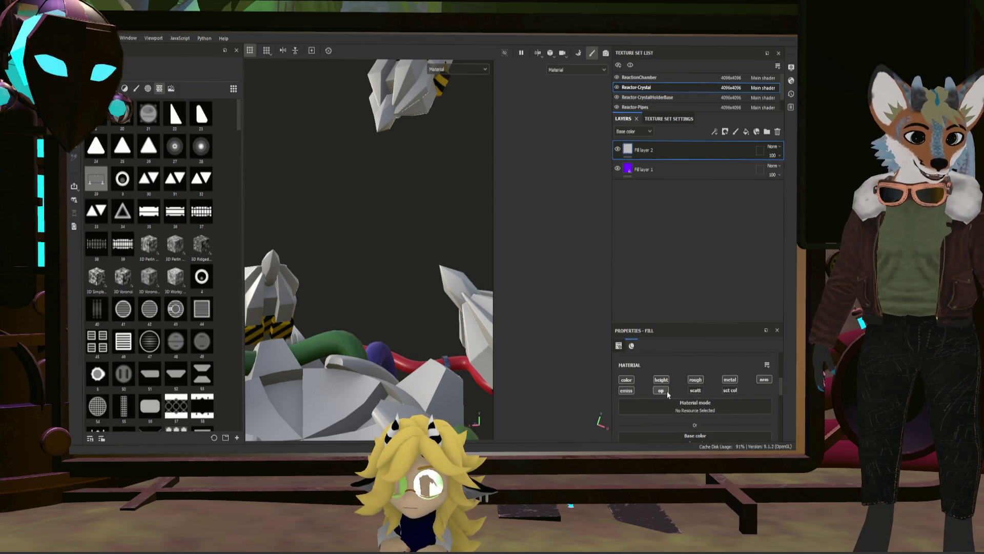
{"action": "left_click", "coordinate": [628, 391]}
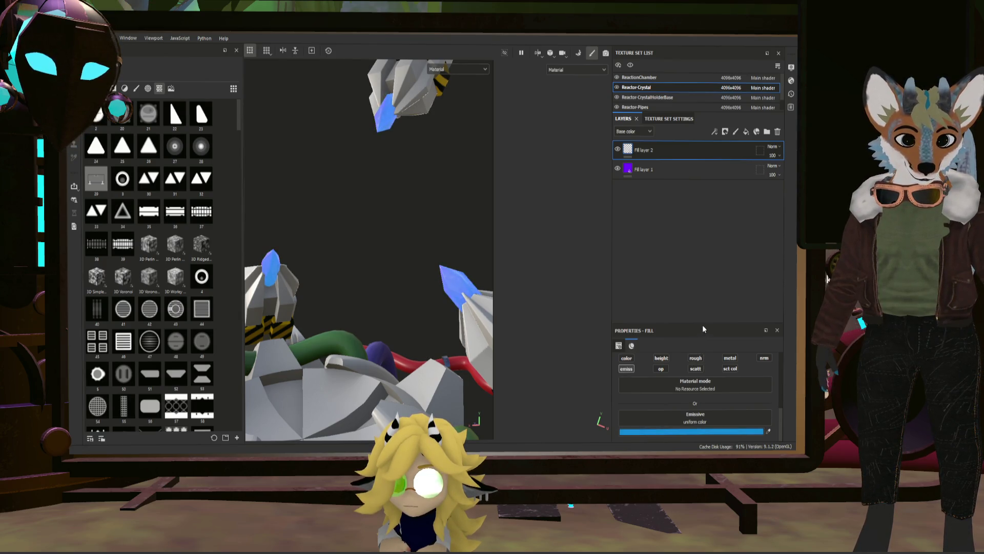
{"action": "mouse_move", "coordinate": [416, 307]}
{"action": "left_mouse_down", "text": "alt"}
{"action": "mouse_move", "coordinate": [440, 289]}
{"action": "mouse_move", "coordinate": [546, 266]}
{"action": "mouse_move", "coordinate": [541, 277]}
{"action": "mouse_move", "coordinate": [466, 293]}
{"action": "left_mouse_up", "text": "alt"}
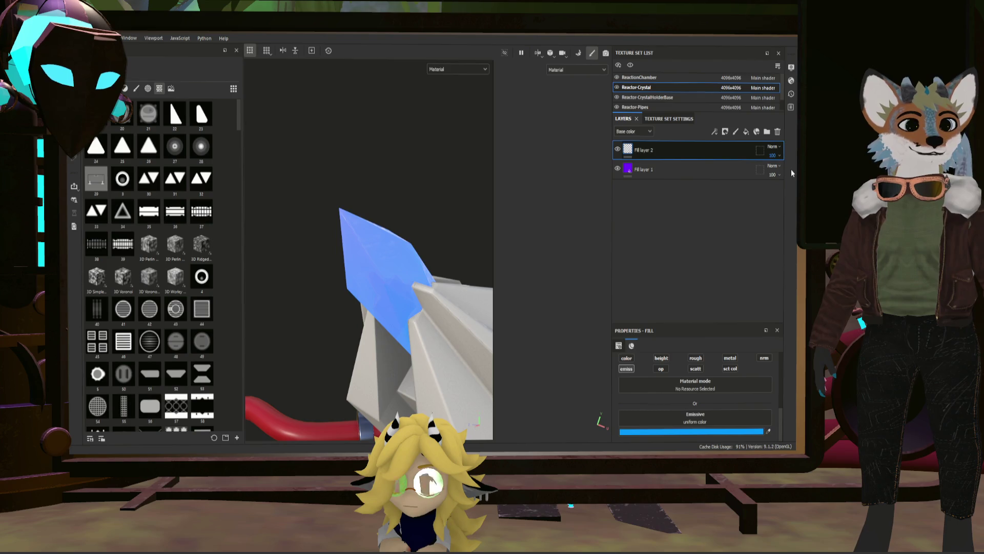
{"action": "key", "text": "ctrl+z"}
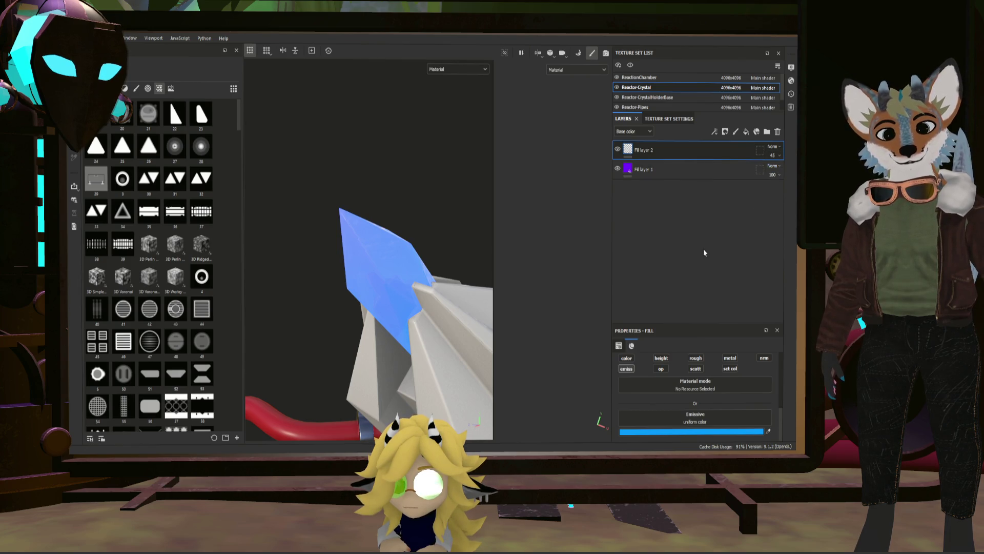
Move the blue glow layer beneath purple Fill layer 1 and reselect the purple fill
{"action": "left_click", "coordinate": [659, 174]}
{"action": "mouse_move", "coordinate": [476, 255]}
{"action": "left_mouse_down", "text": "alt"}
{"action": "mouse_move", "coordinate": [356, 269]}
{"action": "mouse_move", "coordinate": [341, 222]}
{"action": "left_mouse_up", "text": "alt"}
{"action": "left_click_drag", "start_coordinate": [693, 157], "coordinate": [689, 198]}
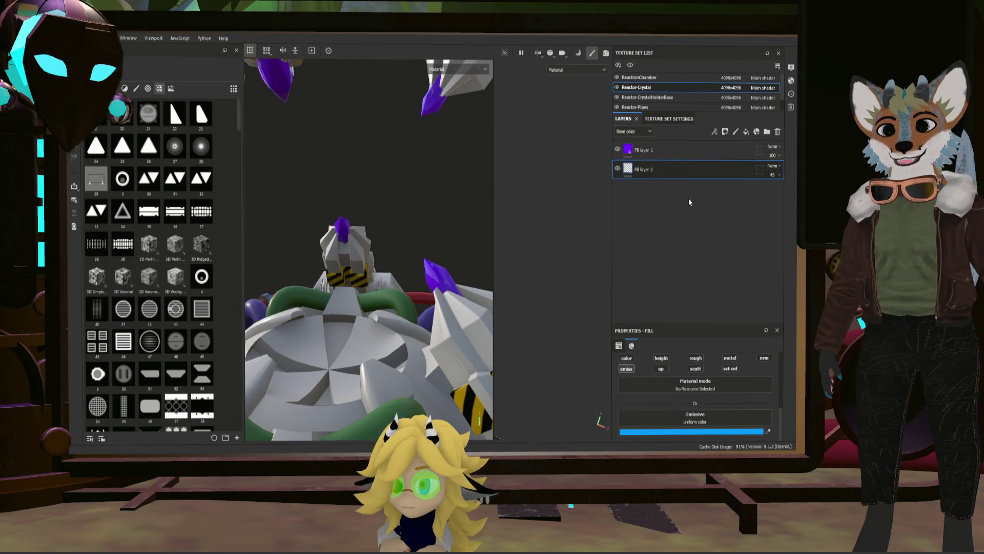
{"action": "mouse_move", "coordinate": [430, 247]}
{"action": "left_mouse_down", "text": "alt"}
{"action": "mouse_move", "coordinate": [432, 276]}
{"action": "mouse_move", "coordinate": [516, 208]}
{"action": "mouse_move", "coordinate": [411, 290]}
{"action": "left_mouse_up", "text": "alt"}
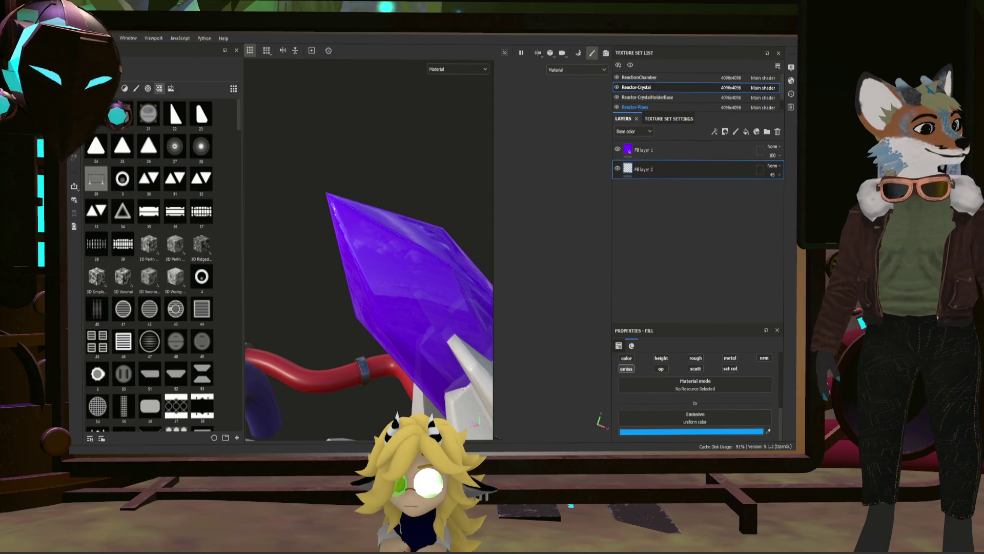
{"action": "scroll", "coordinate": [395, 218], "scroll_direction": "down", "scroll_amount": 5}
{"action": "scroll", "coordinate": [396, 218], "scroll_direction": "down", "scroll_amount": 5}
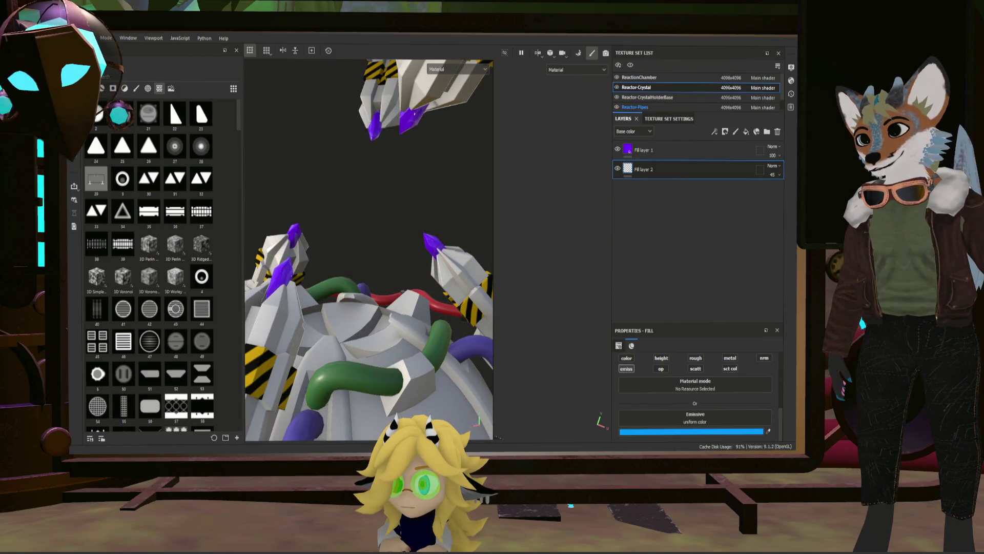
{"action": "mouse_move", "coordinate": [396, 218]}
{"action": "left_mouse_down", "text": "alt"}
{"action": "mouse_move", "coordinate": [477, 203]}
{"action": "mouse_move", "coordinate": [431, 213]}
{"action": "left_mouse_up", "text": "alt"}
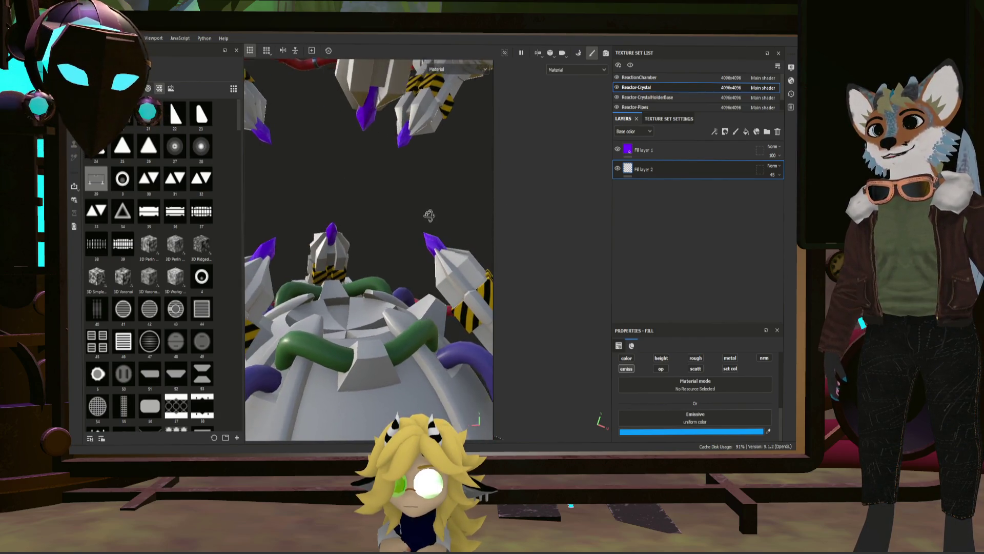
{"action": "left_click", "coordinate": [669, 158]}
{"action": "scroll", "coordinate": [702, 378], "scroll_direction": "down", "scroll_amount": 3}
{"action": "scroll", "coordinate": [753, 382], "scroll_direction": "down", "scroll_amount": 3}
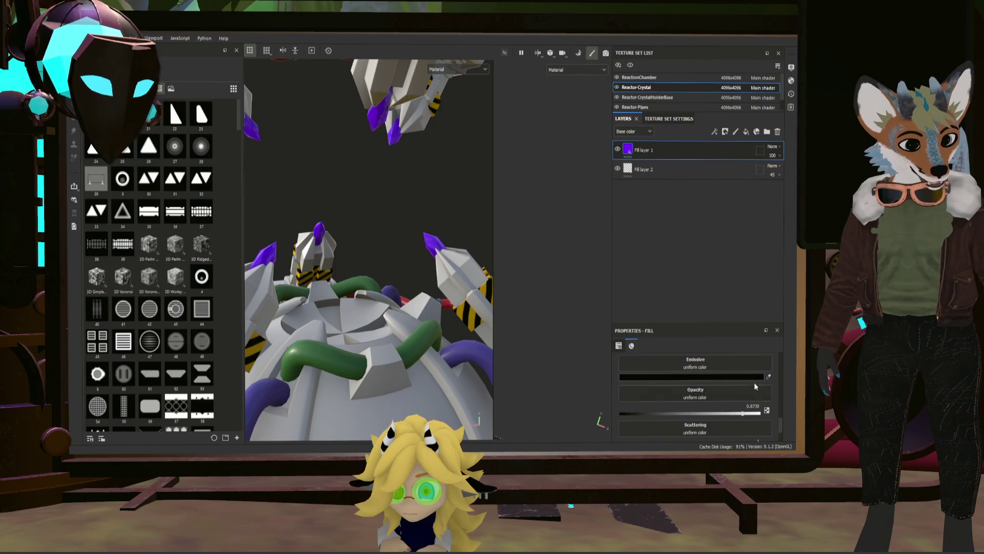
{"action": "scroll", "coordinate": [746, 391], "scroll_direction": "down", "scroll_amount": 2}
{"action": "scroll", "coordinate": [747, 391], "scroll_direction": "down", "scroll_amount": 3}
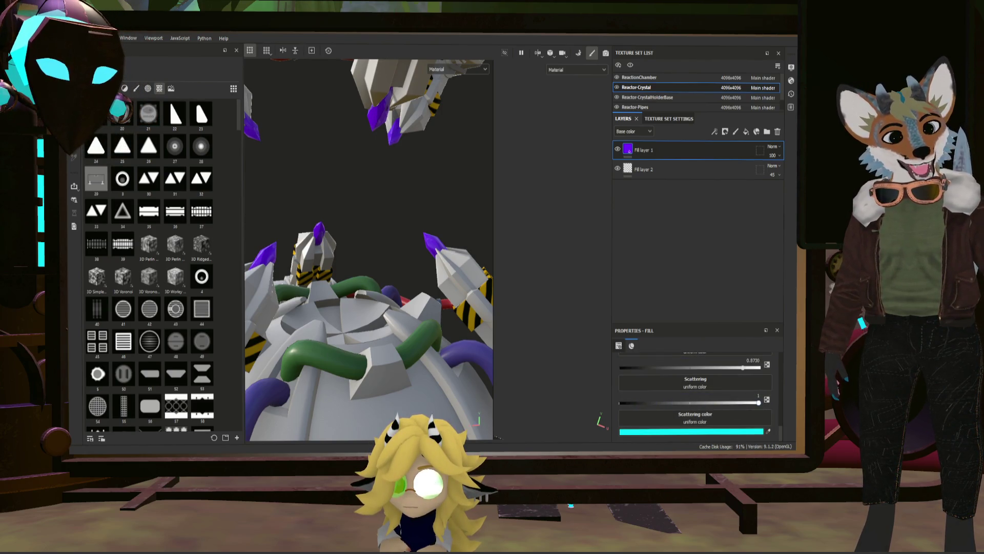
{"action": "scroll", "coordinate": [384, 201], "scroll_direction": "up", "scroll_amount": 3}
{"action": "scroll", "coordinate": [383, 201], "scroll_direction": "up", "scroll_amount": 3}
{"action": "scroll", "coordinate": [383, 201], "scroll_direction": "up", "scroll_amount": 3}
{"action": "scroll", "coordinate": [364, 192], "scroll_direction": "up", "scroll_amount": 2}
{"action": "left_click_drag", "start_coordinate": [364, 191], "coordinate": [314, 152], "text": "alt"}
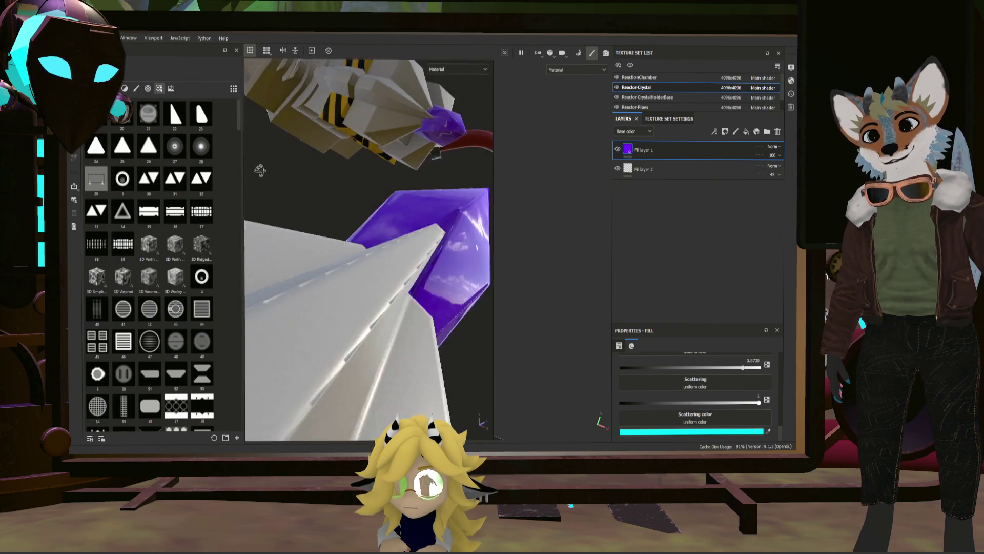
{"action": "left_click_drag", "start_coordinate": [314, 152], "coordinate": [317, 146], "text": "alt"}
{"action": "key", "text": "f"}
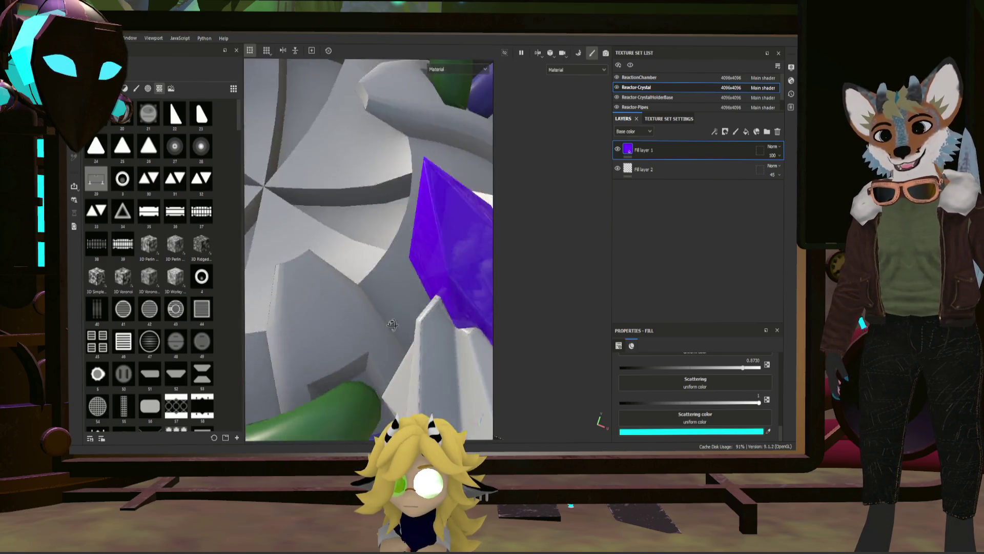
{"action": "left_click_drag", "start_coordinate": [391, 242], "coordinate": [434, 270], "text": "alt"}
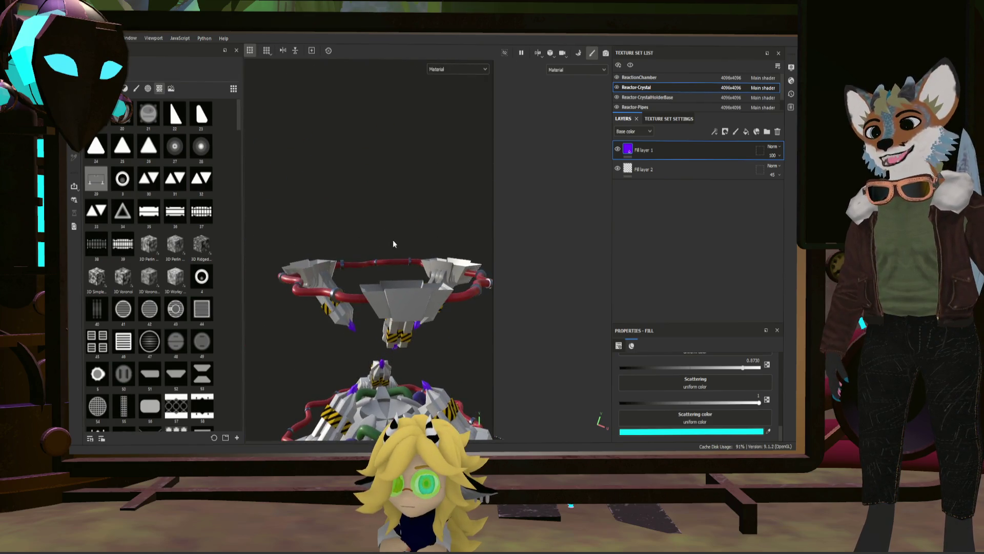
{"action": "right_click_drag", "start_coordinate": [435, 266], "coordinate": [447, 236], "text": "alt"}
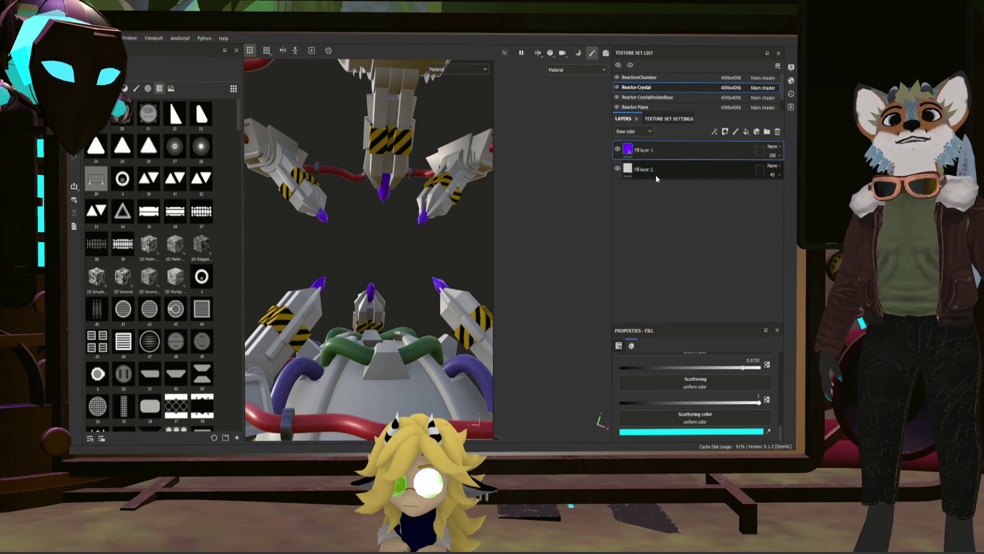
Switch to the Reactor-CrystalHolderBase set, collapse Folder 1 and drop Hexagon material from the Materials shelf as a layer
{"action": "left_click", "coordinate": [667, 100]}
{"action": "mouse_move", "coordinate": [431, 247]}
{"action": "left_mouse_down", "text": "alt"}
{"action": "mouse_move", "coordinate": [395, 279]}
{"action": "mouse_move", "coordinate": [370, 262]}
{"action": "left_mouse_up", "text": "alt"}
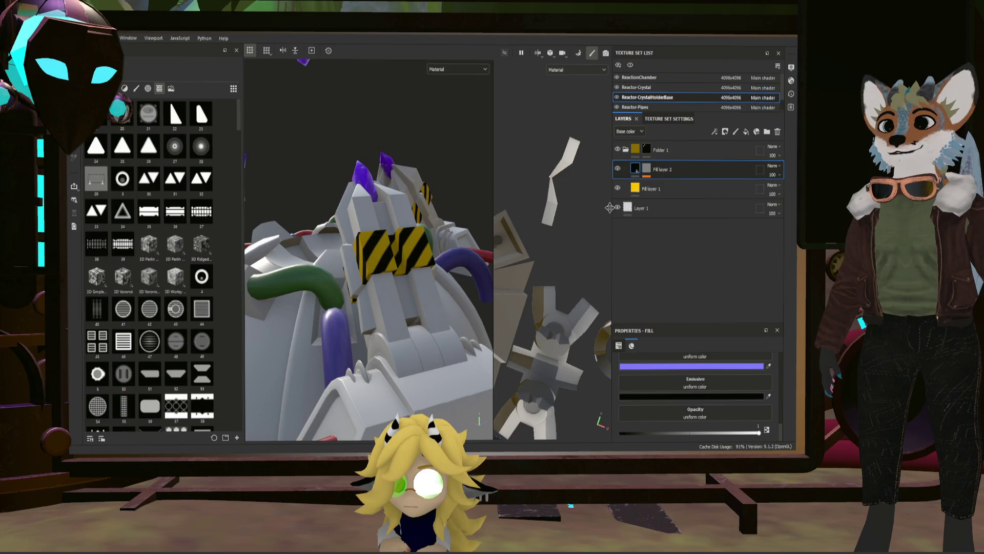
{"action": "left_click", "coordinate": [627, 149]}
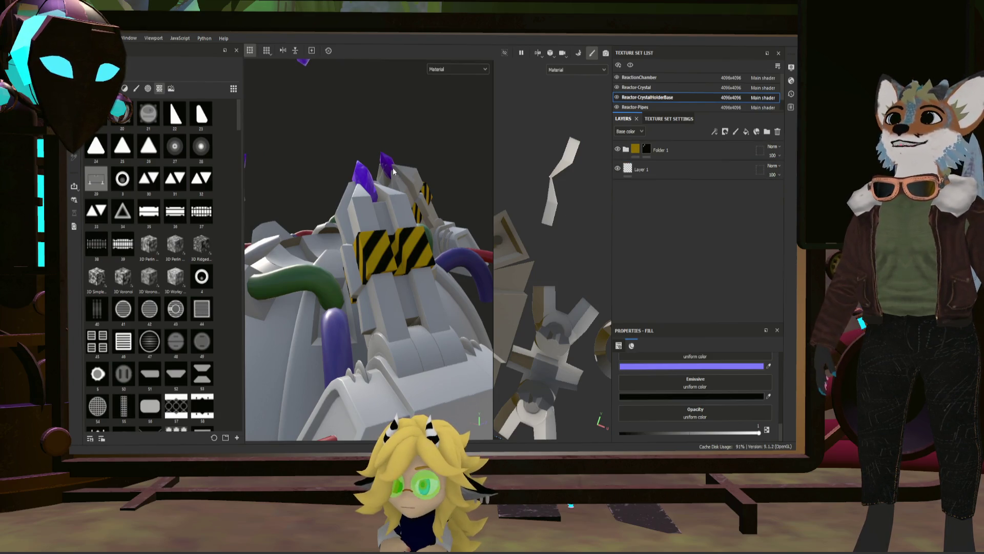
{"action": "left_click", "coordinate": [148, 88]}
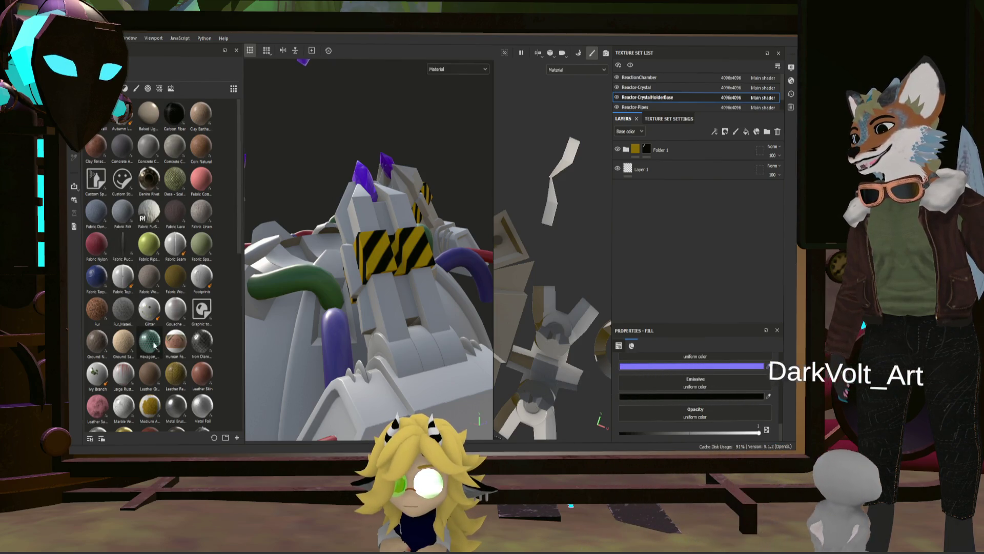
{"action": "left_click_drag", "start_coordinate": [150, 340], "coordinate": [643, 147]}
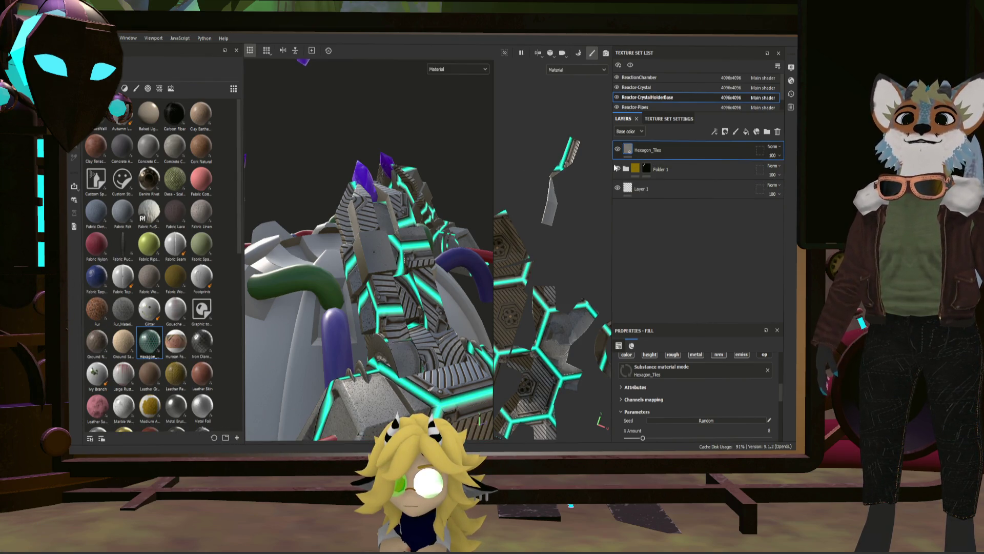
{"action": "scroll", "coordinate": [564, 209], "scroll_direction": "down", "scroll_amount": 3}
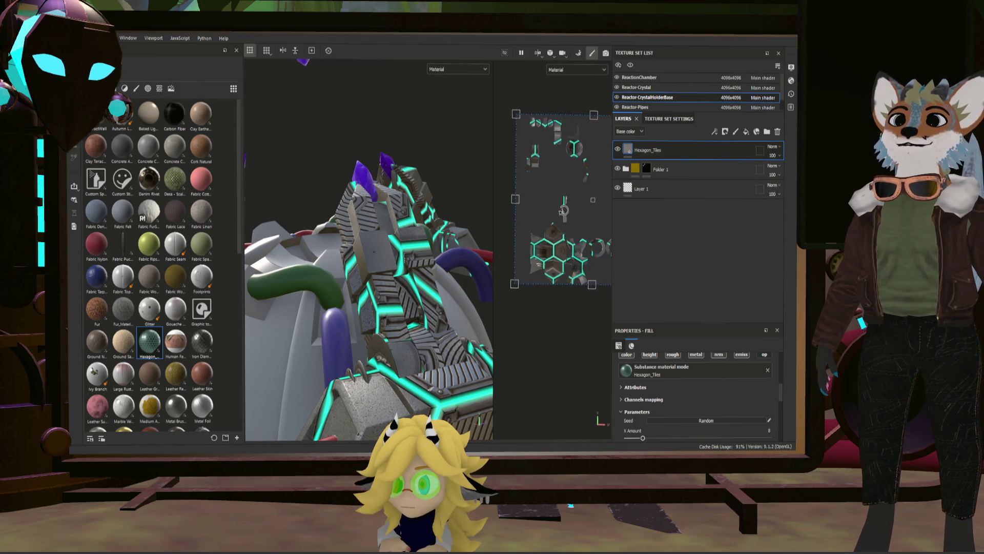
Shrink the Hexagon_Tiles tiling into a denser pattern and hide the layer behind a black mask
{"action": "left_click_drag", "start_coordinate": [565, 210], "coordinate": [559, 208]}
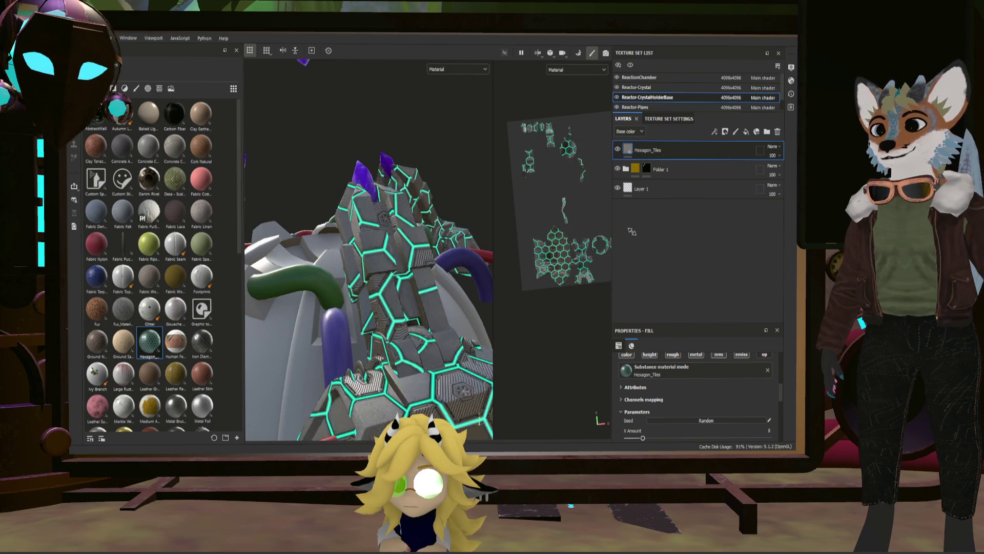
{"action": "left_click_drag", "start_coordinate": [643, 239], "coordinate": [684, 261]}
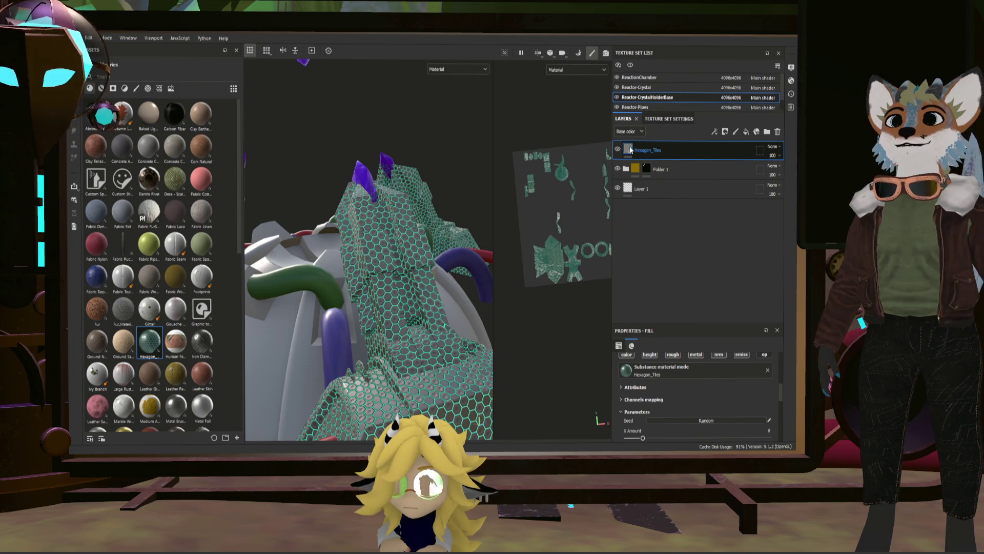
{"action": "key", "text": "4"}
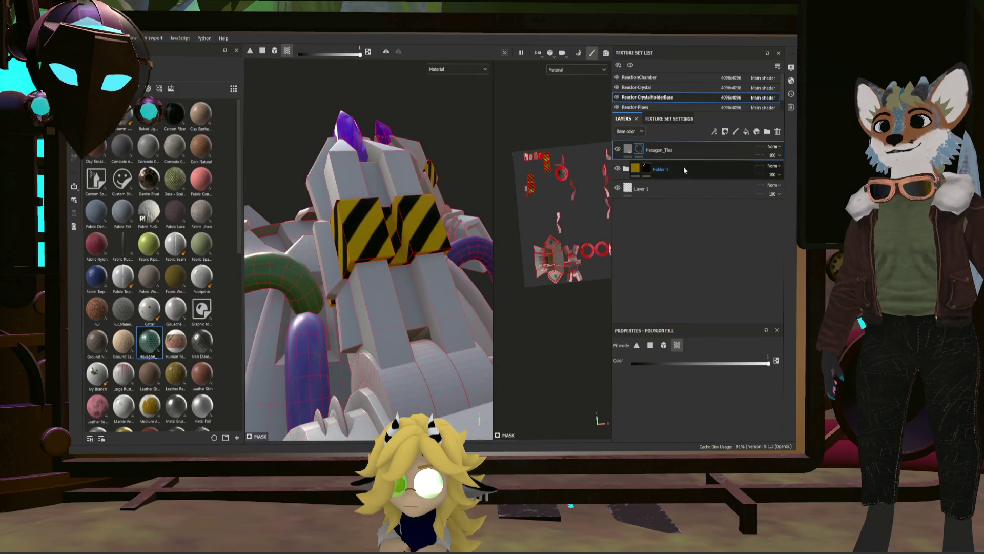
Reveal hexagon tiles on the central pillar strip faces with polygon fill, erasing one stray face
{"action": "left_click", "coordinate": [408, 309]}
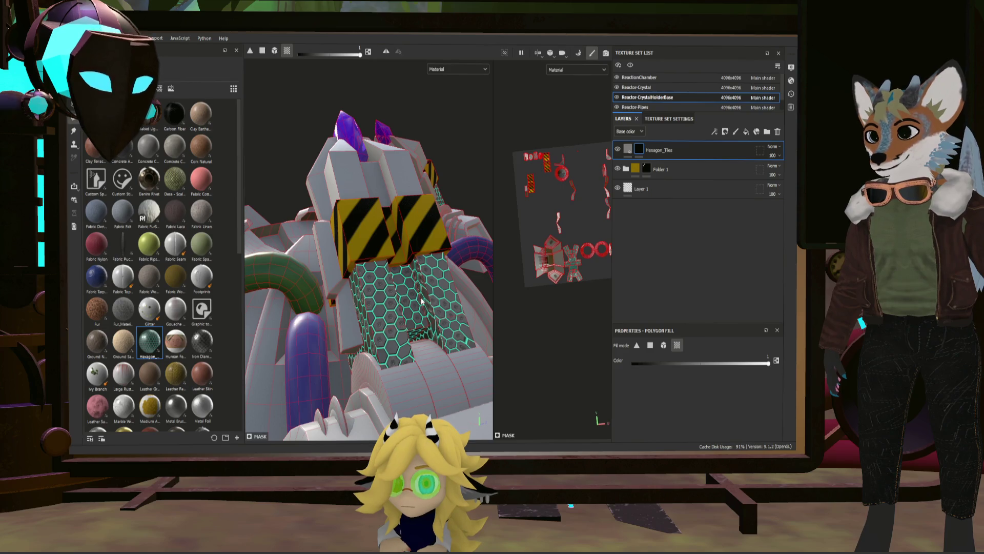
{"action": "key", "text": "ctrl+z"}
{"action": "key", "text": "F2"}
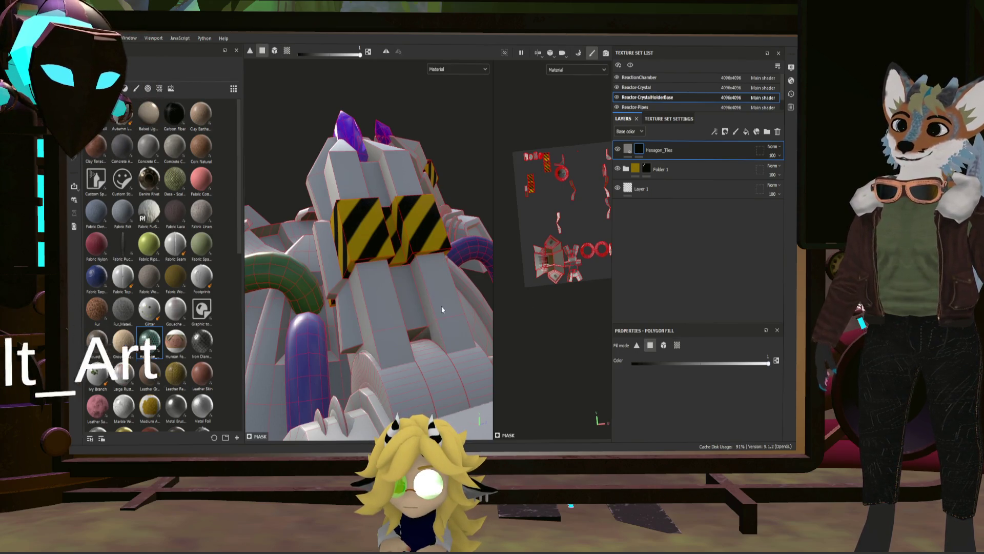
{"action": "left_click_drag", "start_coordinate": [413, 309], "coordinate": [291, 271], "text": "alt"}
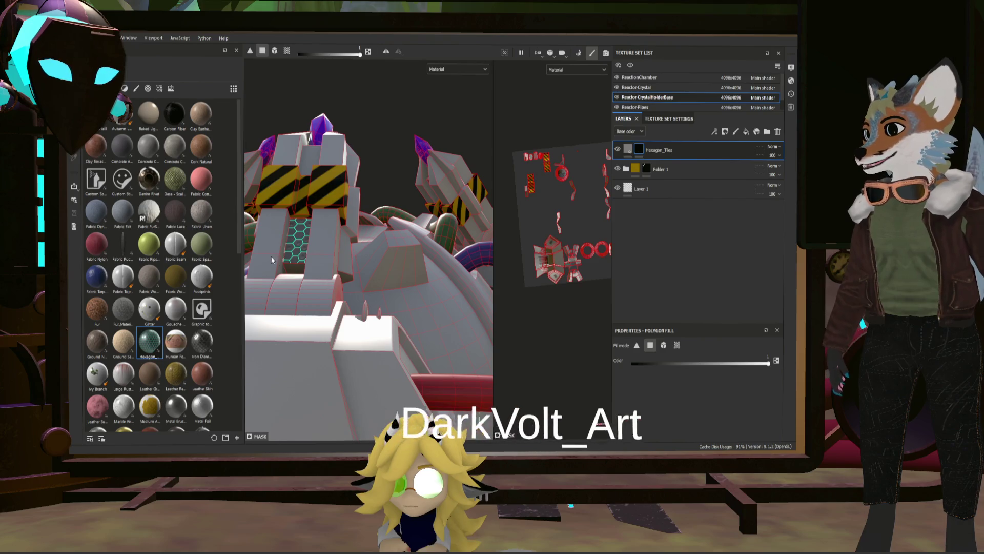
{"action": "mouse_move", "coordinate": [330, 194]}
{"action": "left_mouse_down", "text": "alt"}
{"action": "mouse_move", "coordinate": [411, 357]}
{"action": "mouse_move", "coordinate": [335, 319]}
{"action": "mouse_move", "coordinate": [480, 337]}
{"action": "left_mouse_up", "text": "alt"}
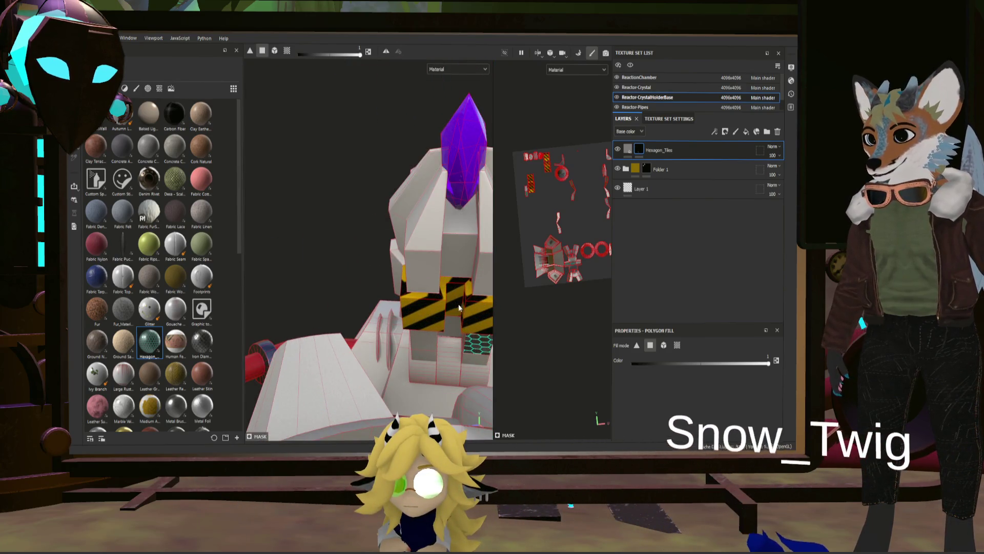
{"action": "key", "text": "x"}
{"action": "left_click", "coordinate": [479, 345]}
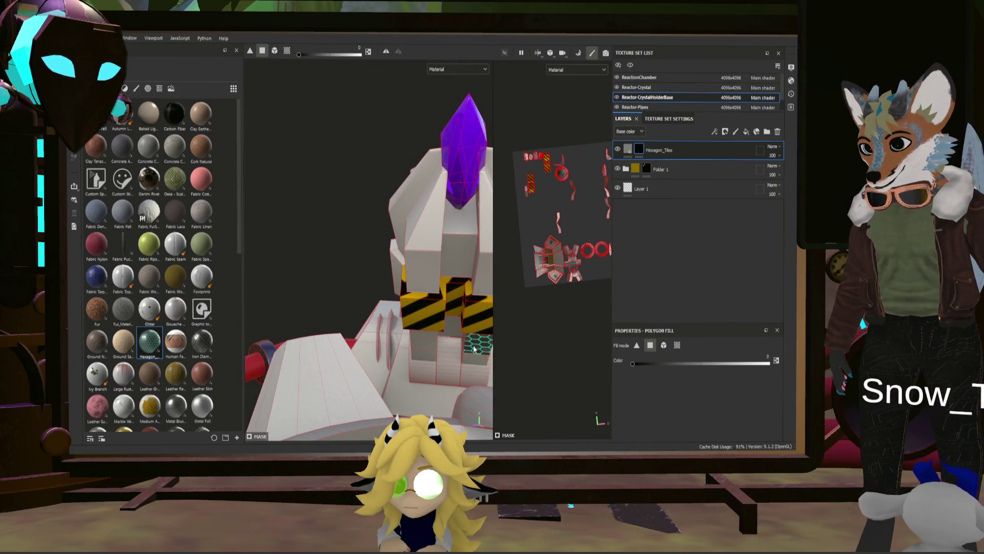
{"action": "key", "text": "x"}
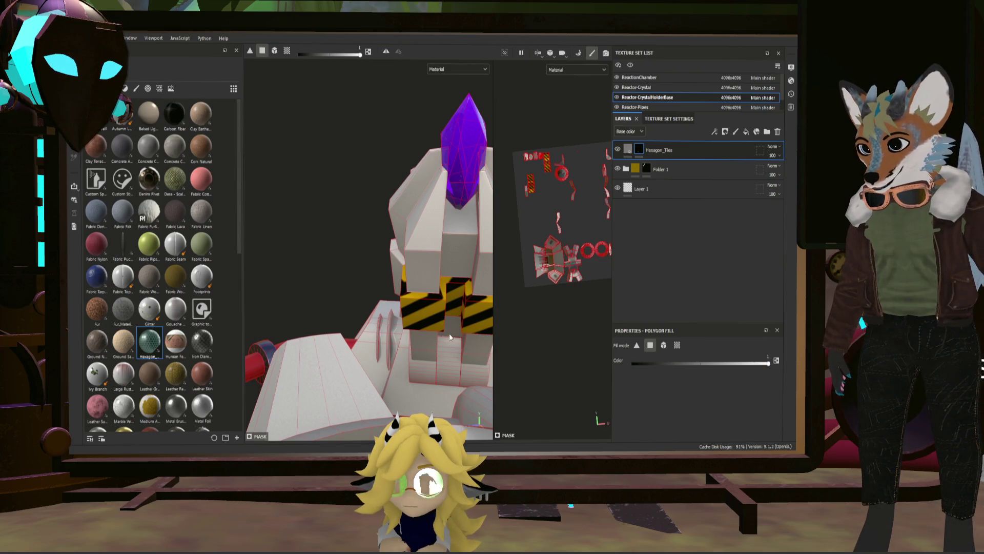
{"action": "mouse_move", "coordinate": [459, 266]}
{"action": "left_mouse_down", "text": "alt"}
{"action": "mouse_move", "coordinate": [406, 272]}
{"action": "mouse_move", "coordinate": [419, 258]}
{"action": "mouse_move", "coordinate": [592, 266]}
{"action": "mouse_move", "coordinate": [378, 271]}
{"action": "left_mouse_up", "text": "alt"}
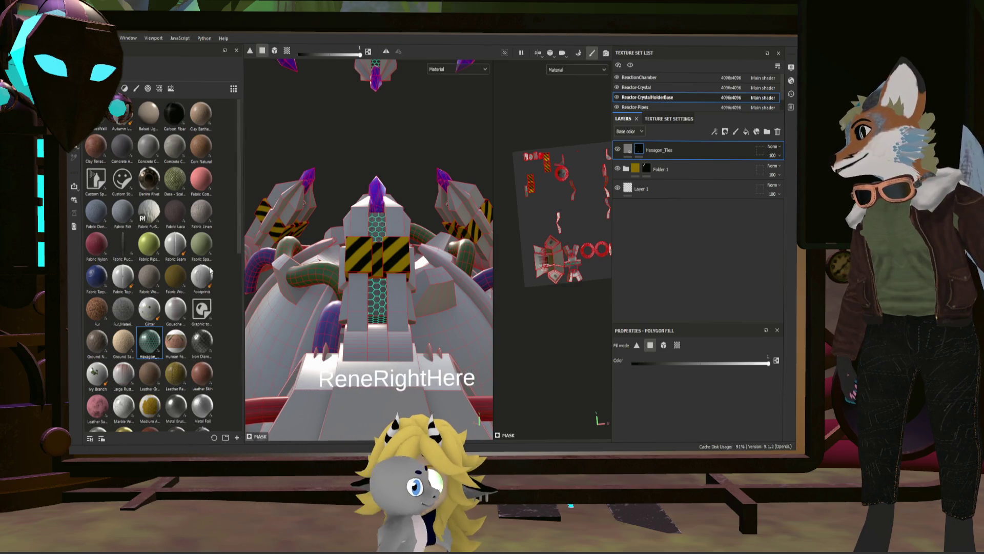
{"action": "scroll", "coordinate": [154, 231], "scroll_direction": "down", "scroll_amount": 10}
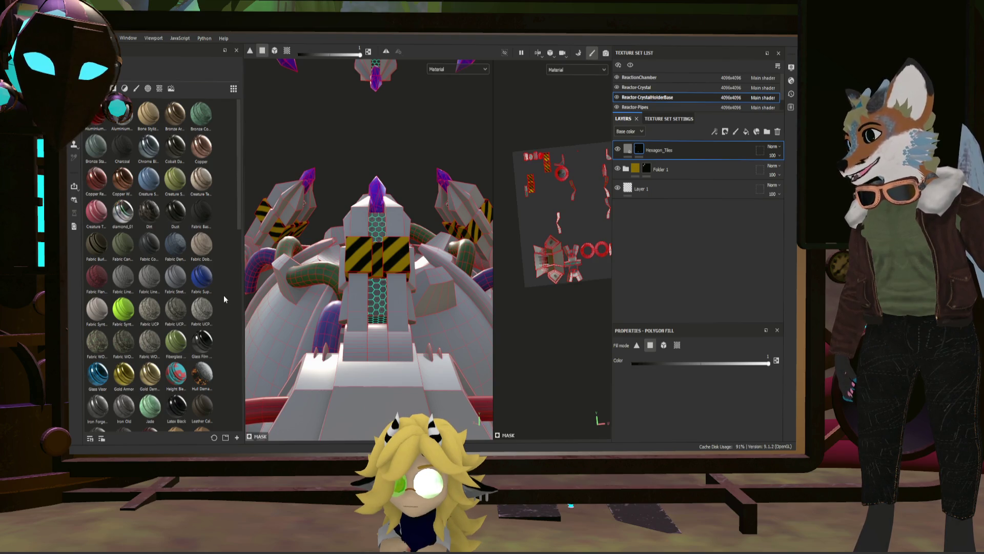
{"action": "scroll", "coordinate": [201, 281], "scroll_direction": "down", "scroll_amount": 3}
{"action": "scroll", "coordinate": [201, 283], "scroll_direction": "down", "scroll_amount": 3}
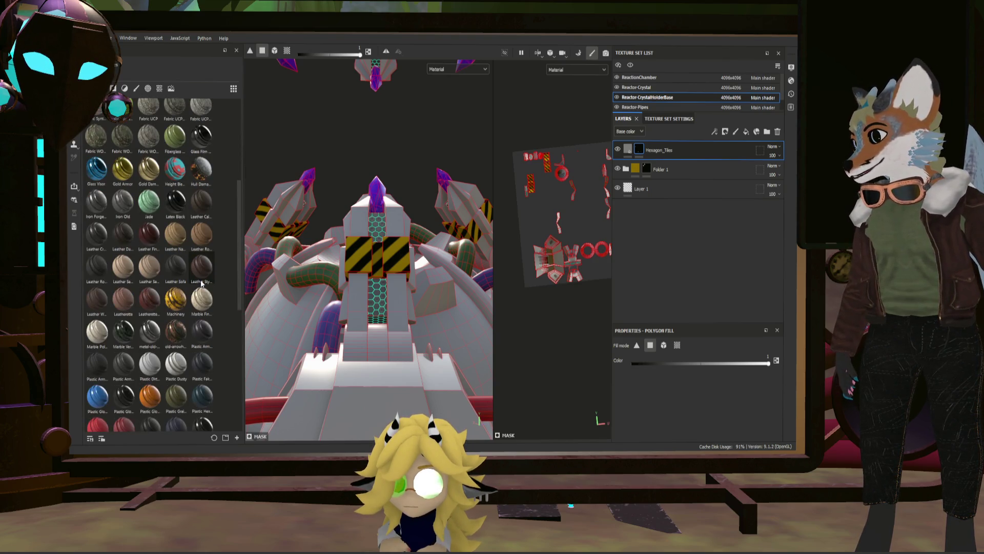
Add the rusty old-arrowhead-metal material from the shelf as a new layer
{"action": "left_click_drag", "start_coordinate": [177, 332], "coordinate": [657, 143]}
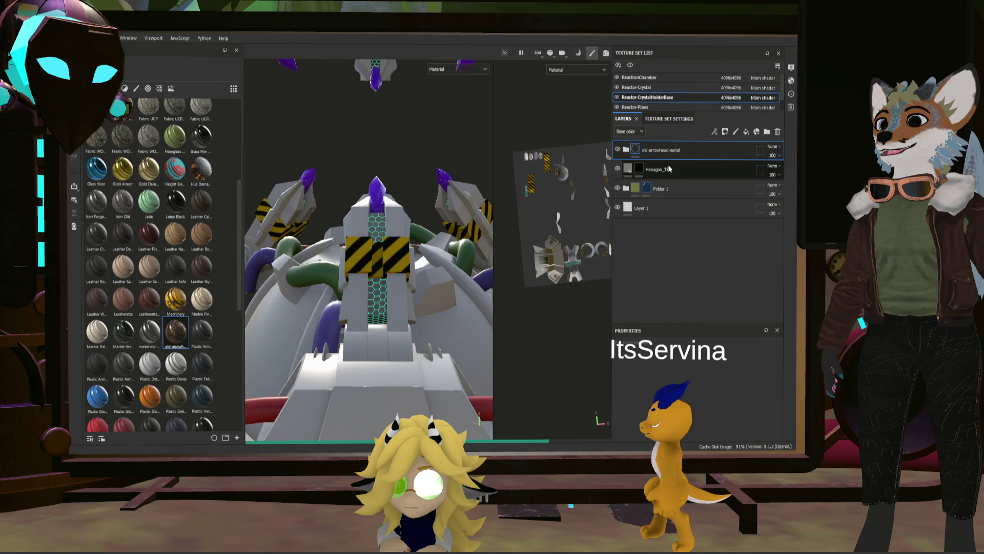
Inspect the rusty metal on the model, then hide it behind a black mask for face-by-face filling
{"action": "mouse_move", "coordinate": [416, 254]}
{"action": "left_mouse_down", "text": "alt"}
{"action": "mouse_move", "coordinate": [464, 264]}
{"action": "mouse_move", "coordinate": [416, 301]}
{"action": "left_mouse_up", "text": "alt"}
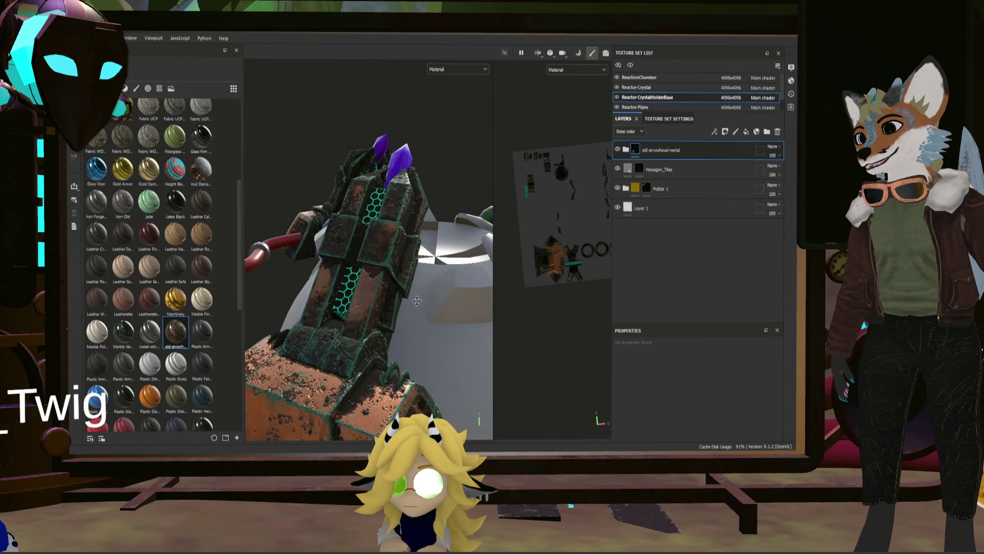
{"action": "left_click_drag", "start_coordinate": [416, 301], "coordinate": [442, 285], "text": "alt"}
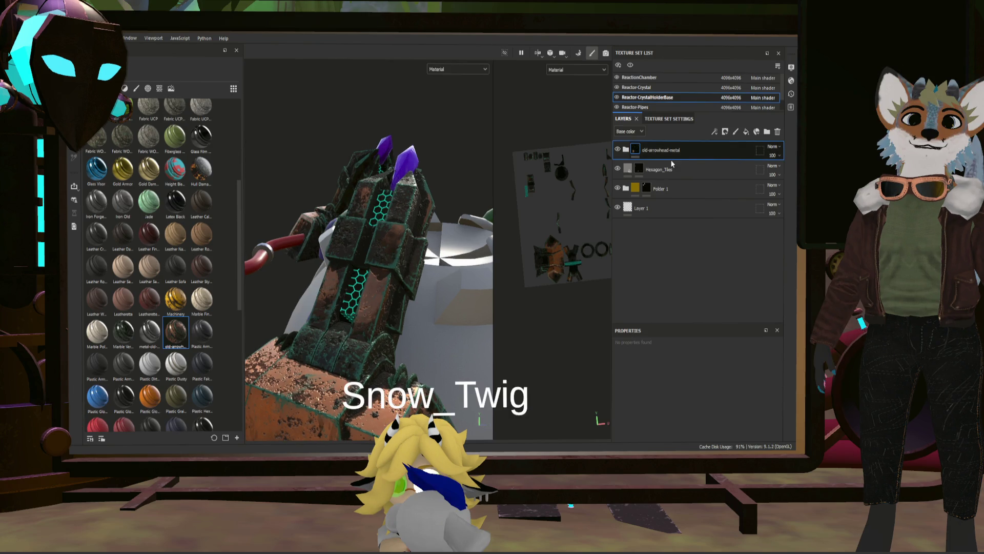
{"action": "key", "text": "4"}
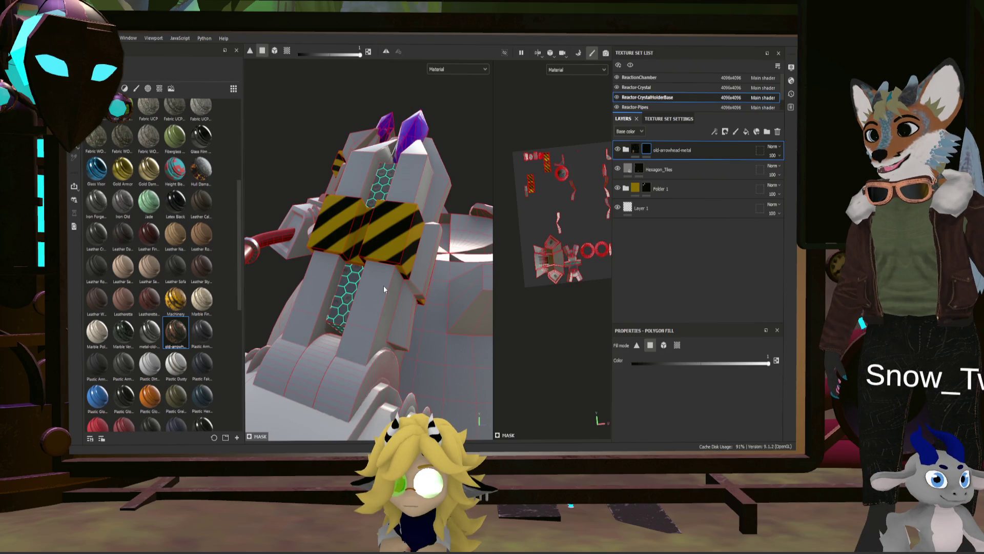
Fill two pillar faces with rusty metal and move Hexagon_Tiles to the top of the stack
{"action": "left_click", "coordinate": [390, 299]}
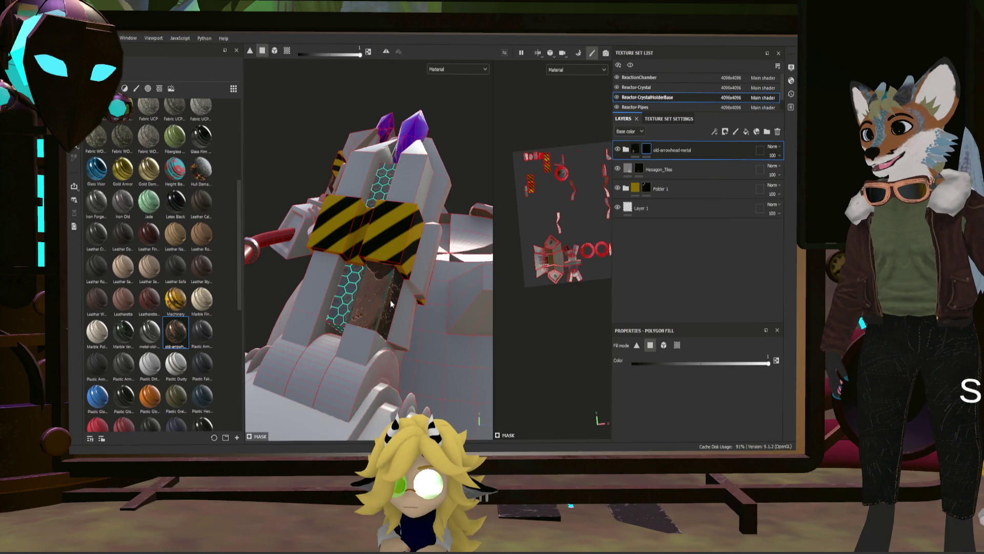
{"action": "left_click", "coordinate": [361, 342]}
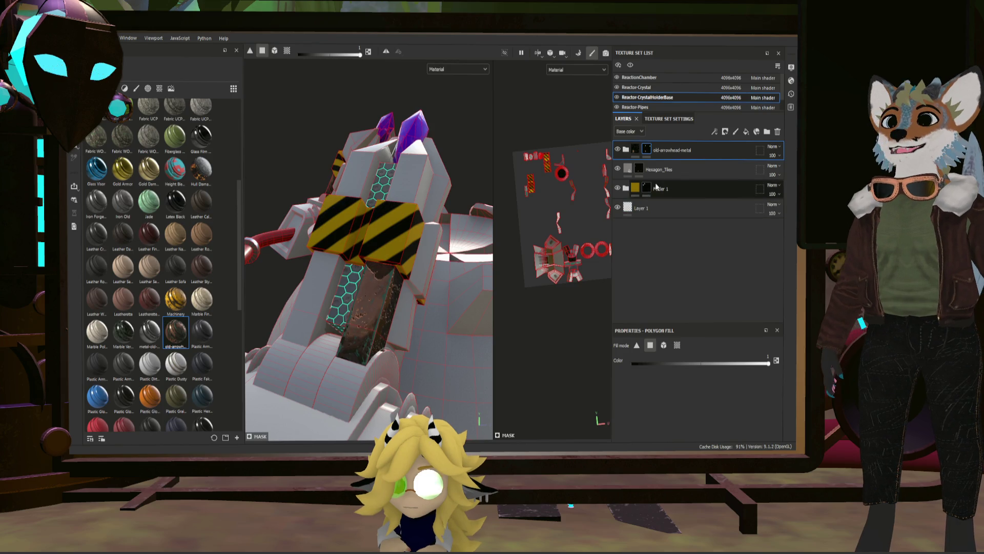
{"action": "mouse_move", "coordinate": [655, 170]}
{"action": "left_mouse_down"}
{"action": "mouse_move", "coordinate": [671, 144]}
{"action": "mouse_move", "coordinate": [661, 146]}
{"action": "left_mouse_up"}
{"action": "left_click", "coordinate": [677, 345]}
{"action": "left_click", "coordinate": [379, 309]}
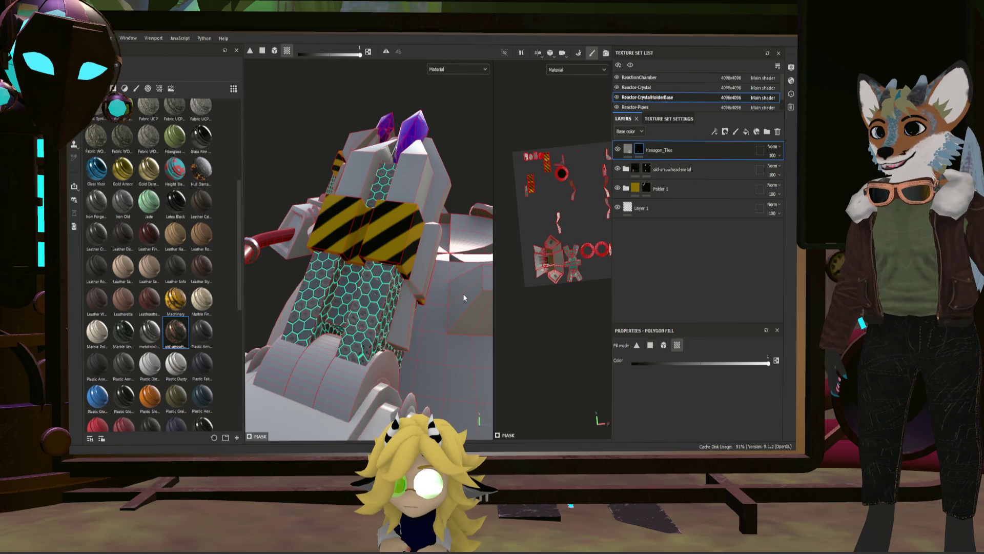
{"action": "left_click", "coordinate": [670, 162]}
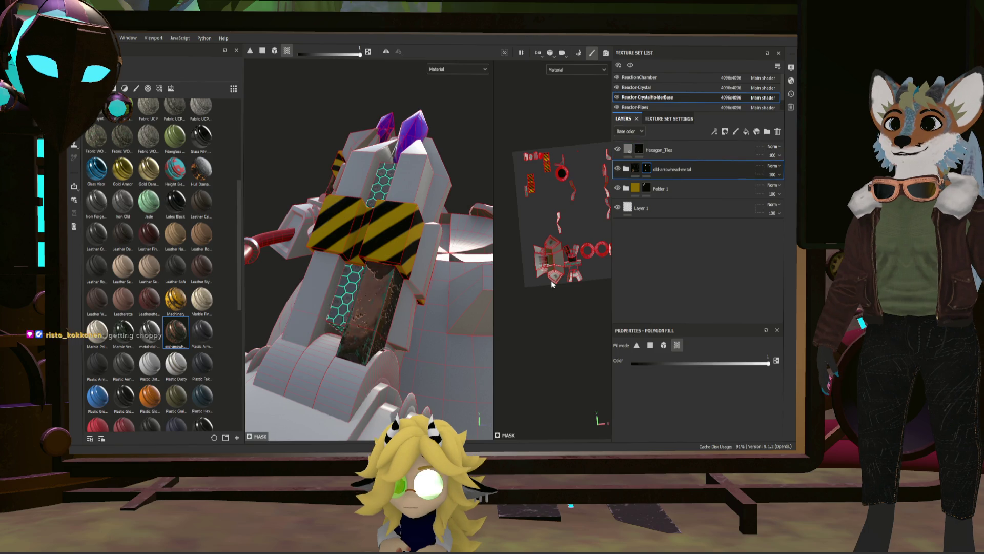
Cover the pillar's left, upper and lower-left faces with rusty metal and save the project
{"action": "left_click", "coordinate": [387, 300]}
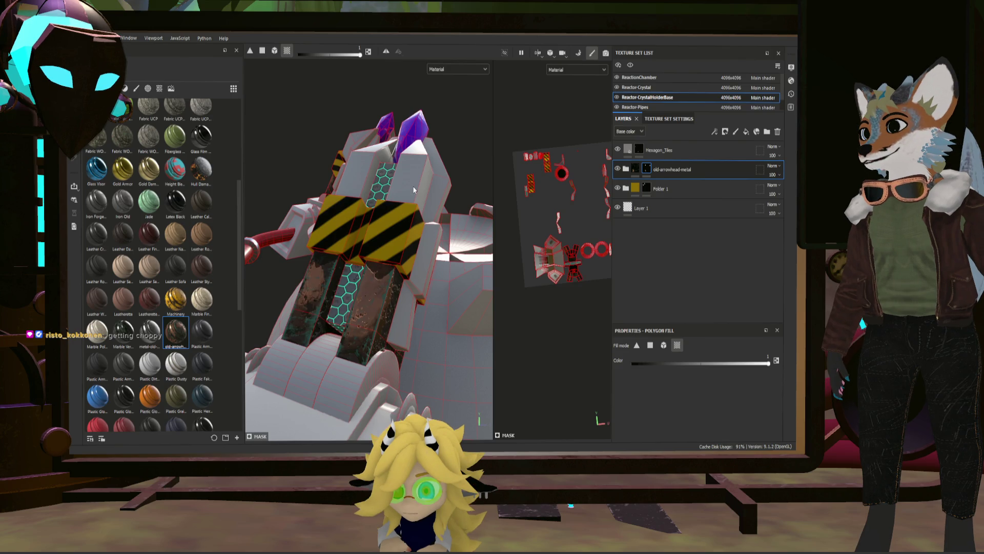
{"action": "left_click_drag", "start_coordinate": [414, 186], "coordinate": [513, 219], "text": "alt"}
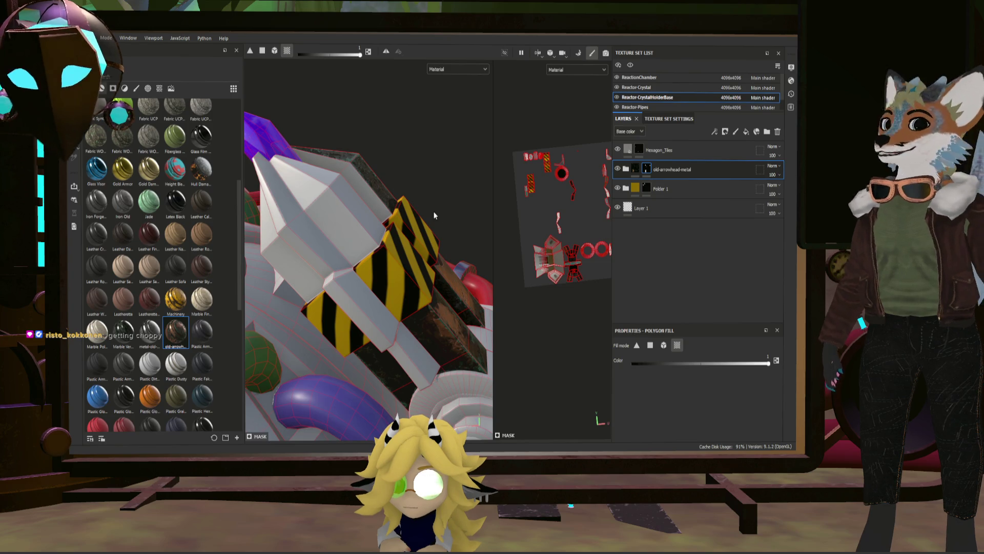
{"action": "left_click", "coordinate": [358, 205]}
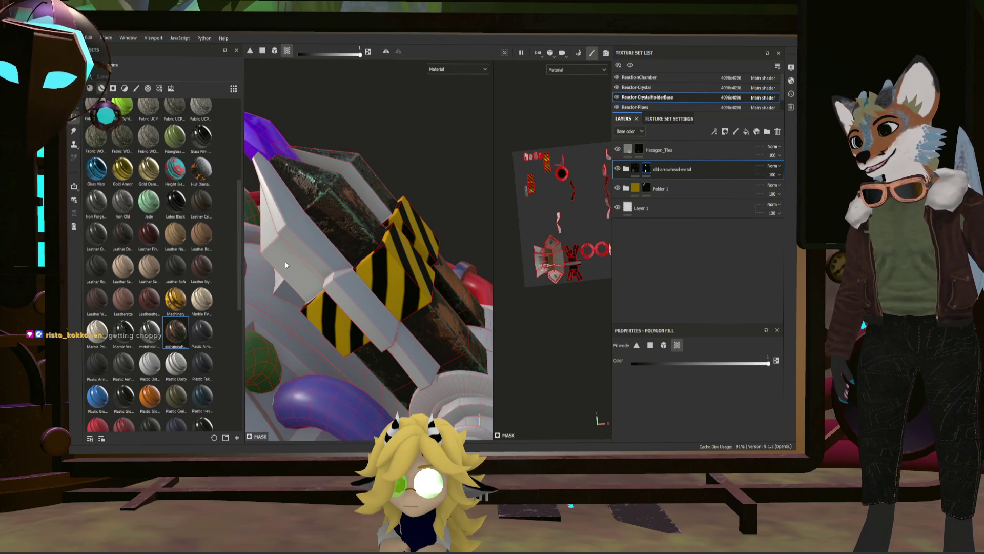
{"action": "left_click", "coordinate": [312, 245]}
{"action": "mouse_move", "coordinate": [313, 245]}
{"action": "left_mouse_down", "text": "alt"}
{"action": "mouse_move", "coordinate": [343, 288]}
{"action": "mouse_move", "coordinate": [389, 282]}
{"action": "mouse_move", "coordinate": [286, 244]}
{"action": "left_mouse_up", "text": "alt"}
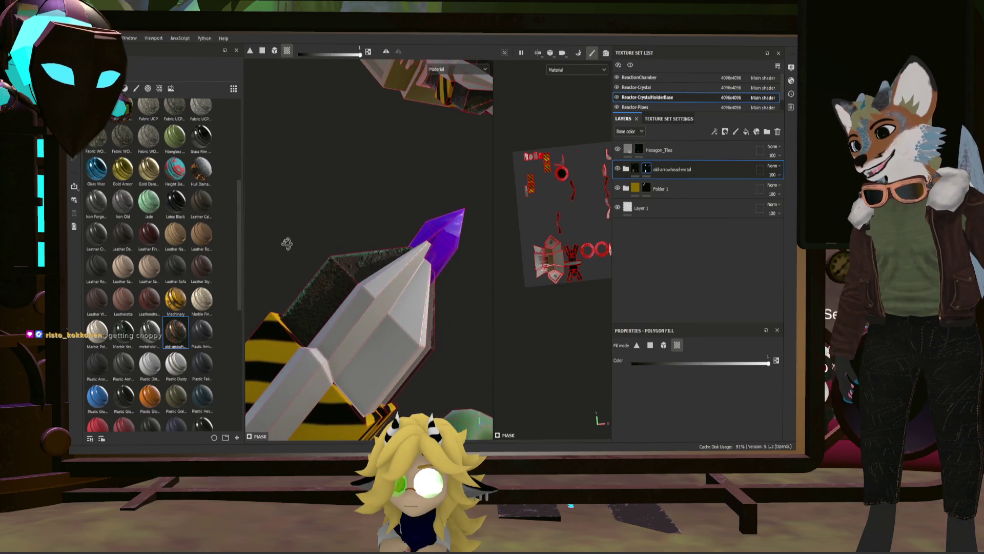
{"action": "left_click_drag", "start_coordinate": [401, 328], "coordinate": [366, 325], "text": "alt"}
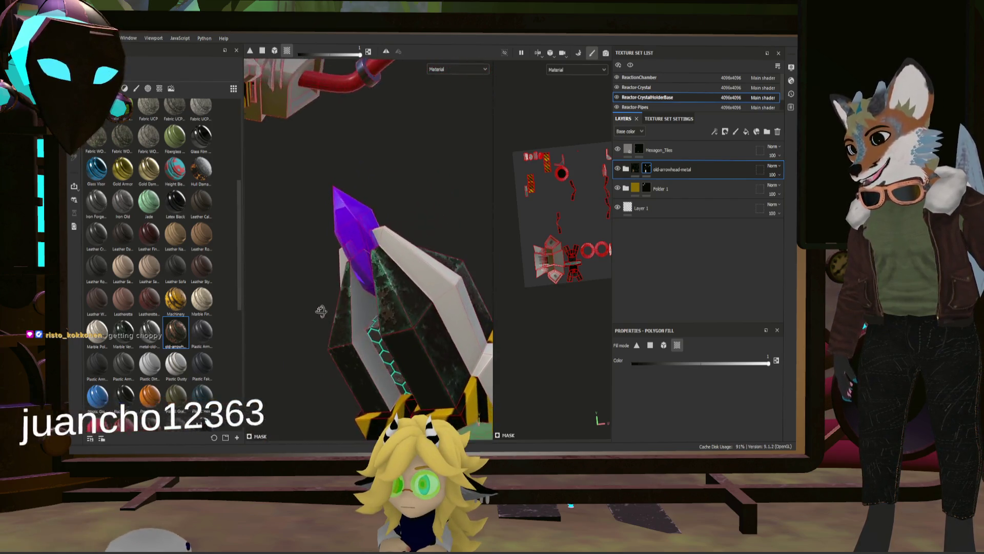
{"action": "mouse_move", "coordinate": [367, 325]}
{"action": "left_mouse_down", "text": "alt"}
{"action": "mouse_move", "coordinate": [358, 313]}
{"action": "mouse_move", "coordinate": [405, 293]}
{"action": "mouse_move", "coordinate": [478, 302]}
{"action": "left_mouse_up", "text": "alt"}
{"action": "key", "text": "ctrl+s"}
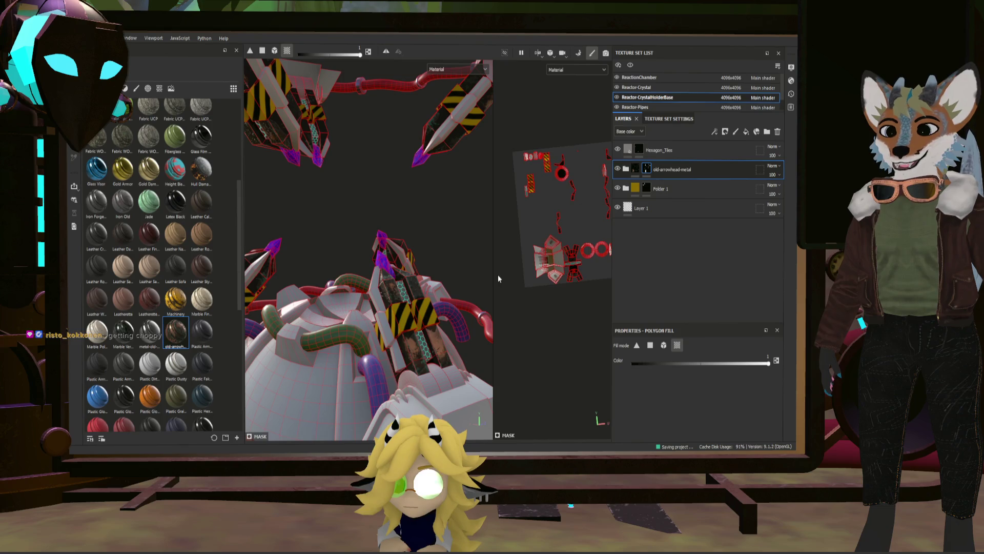
{"action": "key", "text": "ctrl"}
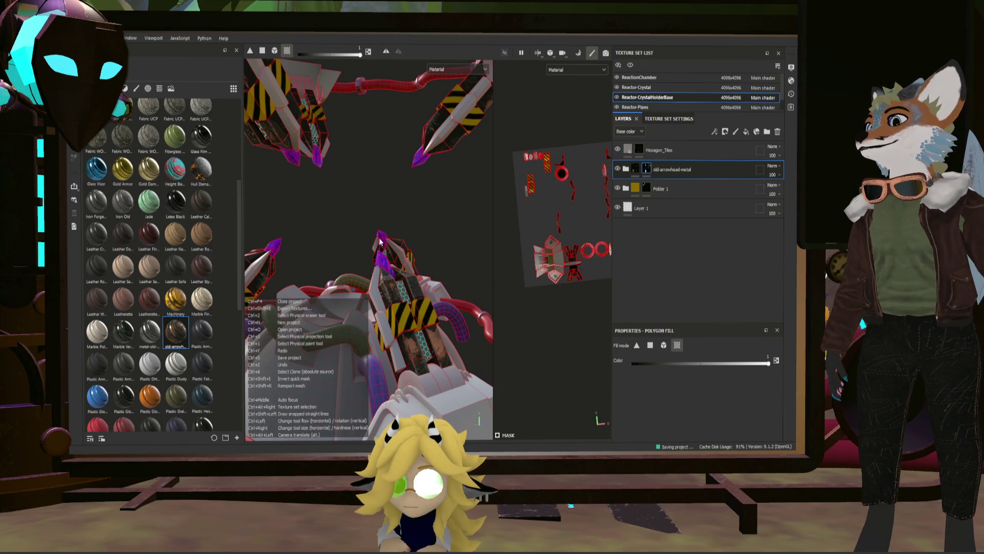
Apply the rusty metal to the crystal holder's lower-left block after inspecting the model
{"action": "left_click_drag", "start_coordinate": [420, 231], "coordinate": [423, 216], "text": "alt"}
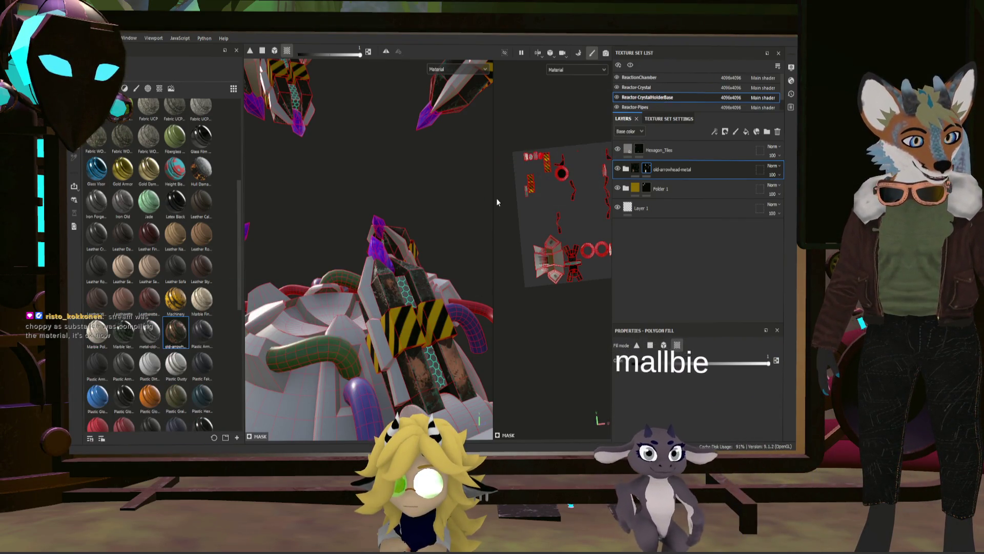
{"action": "mouse_move", "coordinate": [488, 326]}
{"action": "left_mouse_down", "text": "alt"}
{"action": "mouse_move", "coordinate": [371, 282]}
{"action": "mouse_move", "coordinate": [464, 314]}
{"action": "left_mouse_up", "text": "alt"}
{"action": "mouse_move", "coordinate": [456, 331]}
{"action": "left_mouse_down", "text": "alt"}
{"action": "mouse_move", "coordinate": [364, 316]}
{"action": "mouse_move", "coordinate": [331, 333]}
{"action": "mouse_move", "coordinate": [334, 325]}
{"action": "left_mouse_up", "text": "alt"}
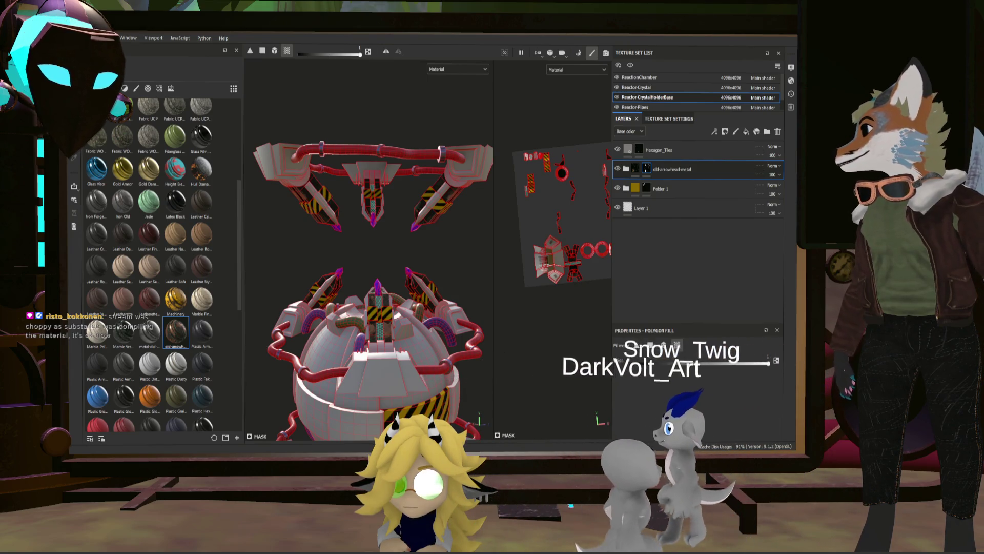
{"action": "right_click_drag", "start_coordinate": [299, 241], "coordinate": [425, 287], "text": "alt"}
{"action": "mouse_move", "coordinate": [422, 286]}
{"action": "left_mouse_down", "text": "alt"}
{"action": "mouse_move", "coordinate": [271, 275]}
{"action": "mouse_move", "coordinate": [331, 269]}
{"action": "left_mouse_up", "text": "alt"}
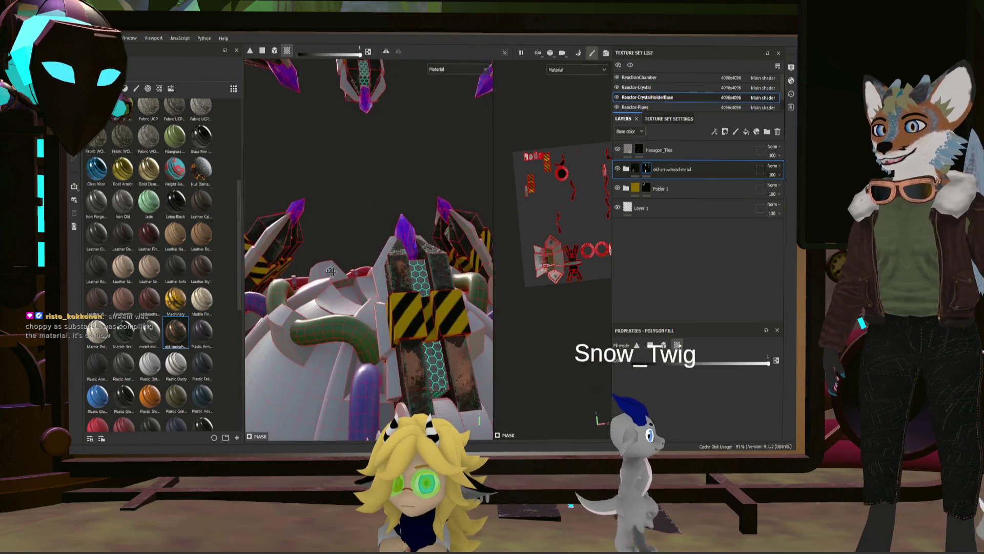
{"action": "mouse_move", "coordinate": [332, 268]}
{"action": "right_mouse_down", "text": "alt"}
{"action": "mouse_move", "coordinate": [429, 337]}
{"action": "mouse_move", "coordinate": [309, 308]}
{"action": "right_mouse_up", "text": "alt"}
{"action": "mouse_move", "coordinate": [309, 308]}
{"action": "left_mouse_down", "text": "alt"}
{"action": "mouse_move", "coordinate": [386, 279]}
{"action": "mouse_move", "coordinate": [313, 285]}
{"action": "mouse_move", "coordinate": [338, 258]}
{"action": "mouse_move", "coordinate": [308, 256]}
{"action": "left_mouse_up", "text": "alt"}
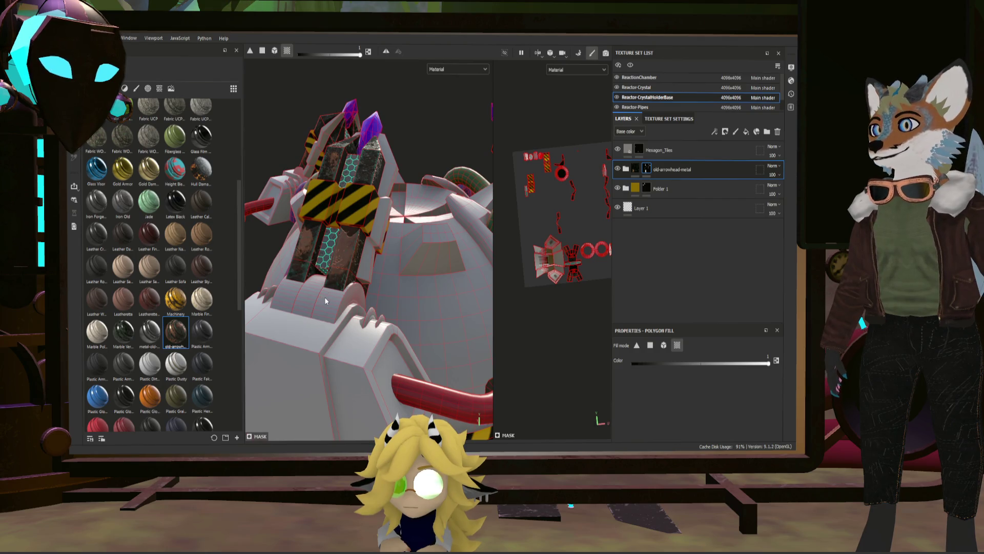
{"action": "left_click", "coordinate": [281, 291]}
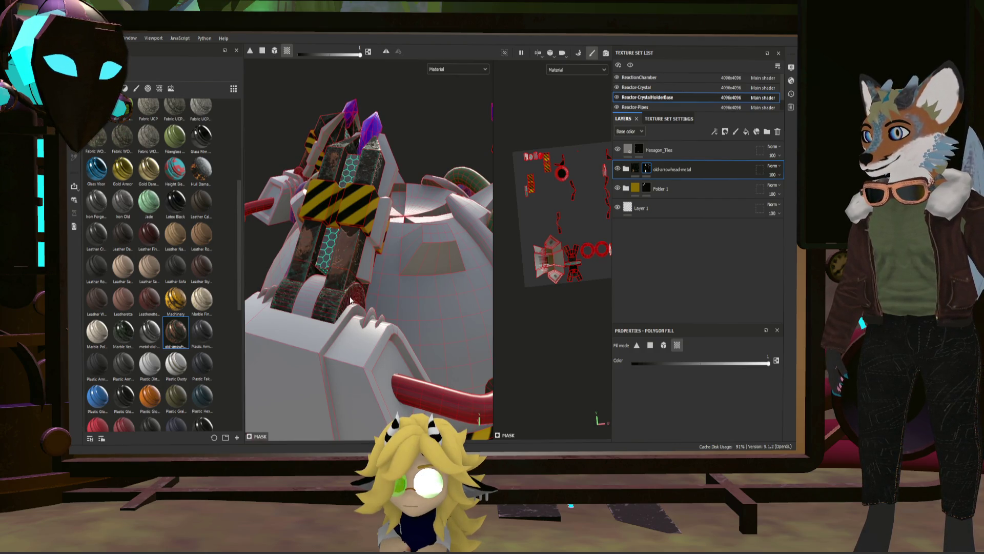
Inspect the reactor's end piece and arm, then expand the old-arrowhead-metal folder's layers
{"action": "left_click_drag", "start_coordinate": [317, 294], "coordinate": [472, 287], "text": "alt"}
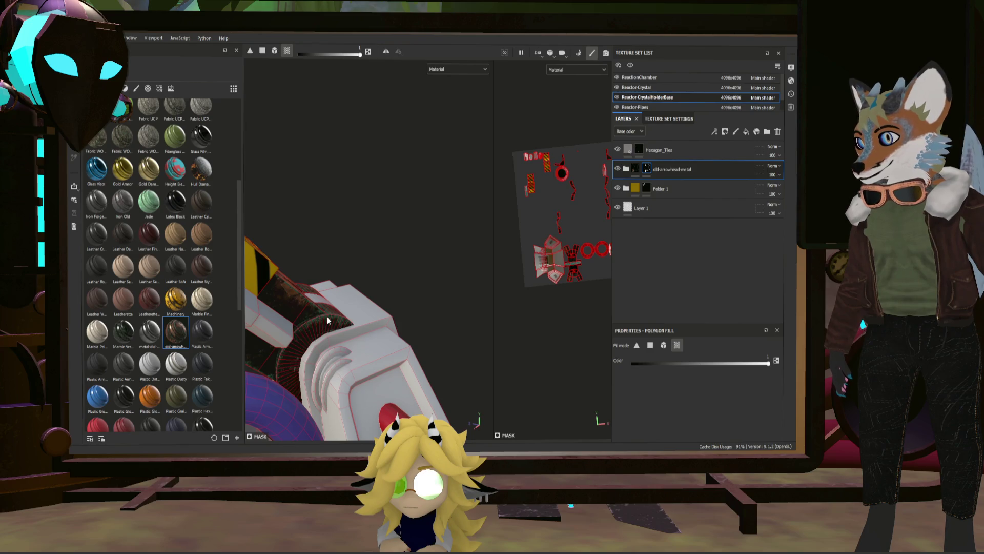
{"action": "key", "text": "f"}
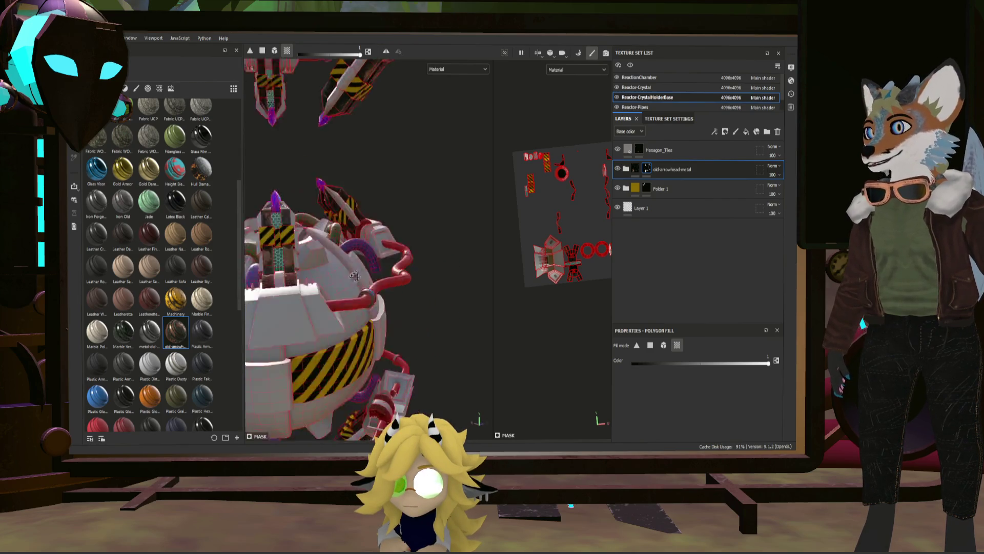
{"action": "mouse_move", "coordinate": [363, 256]}
{"action": "left_mouse_down", "text": "alt"}
{"action": "mouse_move", "coordinate": [342, 295]}
{"action": "mouse_move", "coordinate": [303, 311]}
{"action": "left_mouse_up", "text": "alt"}
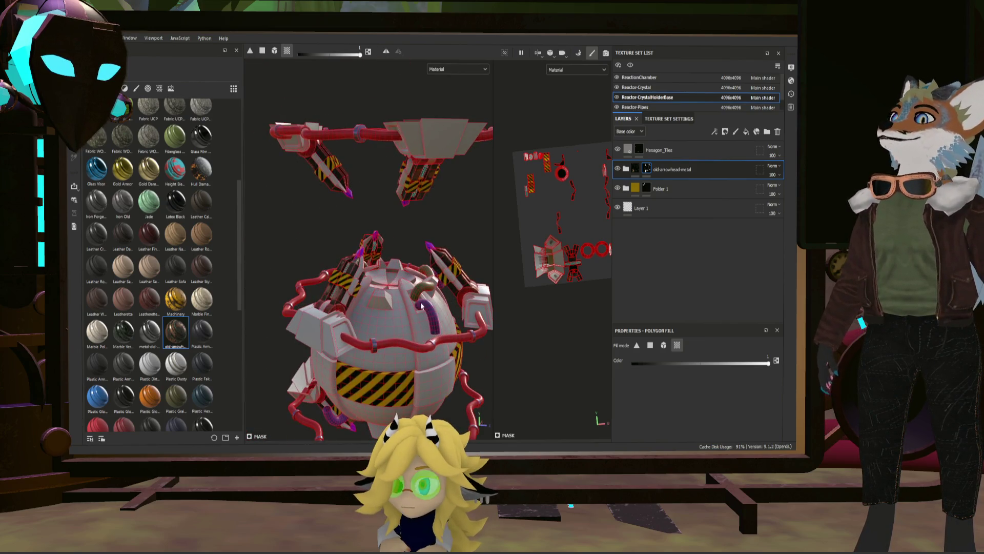
{"action": "mouse_move", "coordinate": [303, 313]}
{"action": "left_mouse_down", "text": "alt"}
{"action": "mouse_move", "coordinate": [389, 284]}
{"action": "mouse_move", "coordinate": [368, 299]}
{"action": "left_mouse_up", "text": "alt"}
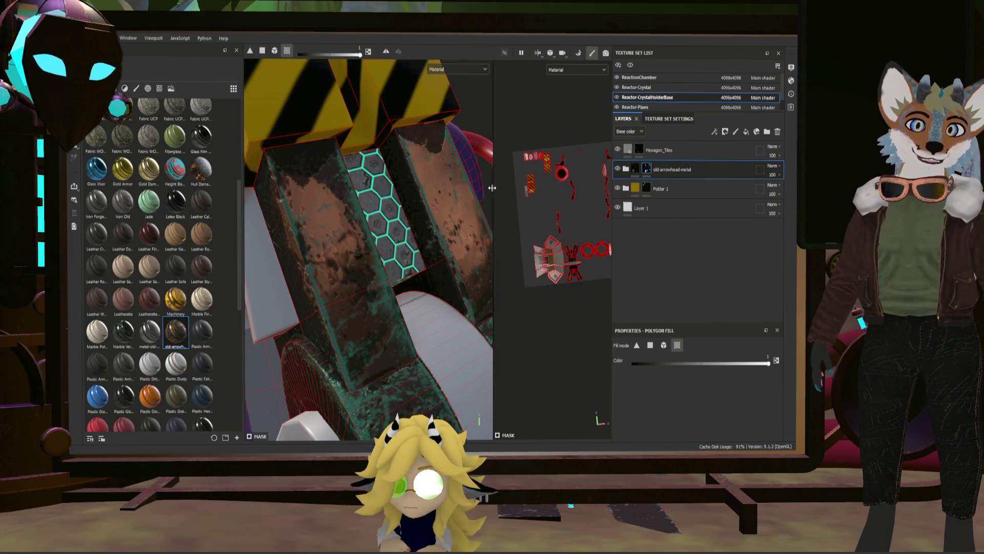
{"action": "scroll", "coordinate": [407, 161], "scroll_direction": "down", "scroll_amount": 3}
{"action": "scroll", "coordinate": [407, 160], "scroll_direction": "up", "scroll_amount": 3}
{"action": "scroll", "coordinate": [384, 210], "scroll_direction": "up", "scroll_amount": 2}
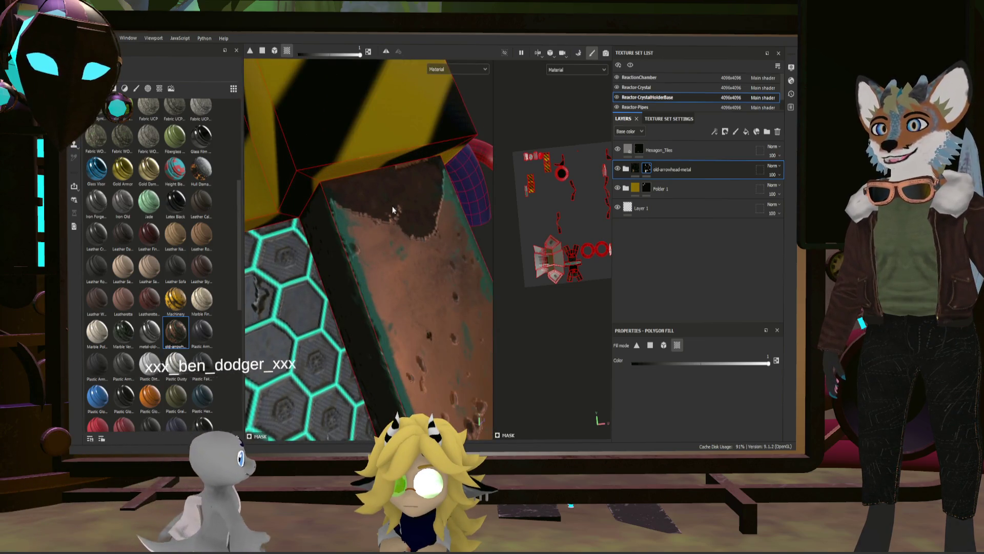
{"action": "scroll", "coordinate": [416, 232], "scroll_direction": "down", "scroll_amount": 2}
{"action": "scroll", "coordinate": [420, 232], "scroll_direction": "down", "scroll_amount": 2}
{"action": "scroll", "coordinate": [425, 223], "scroll_direction": "down", "scroll_amount": 2}
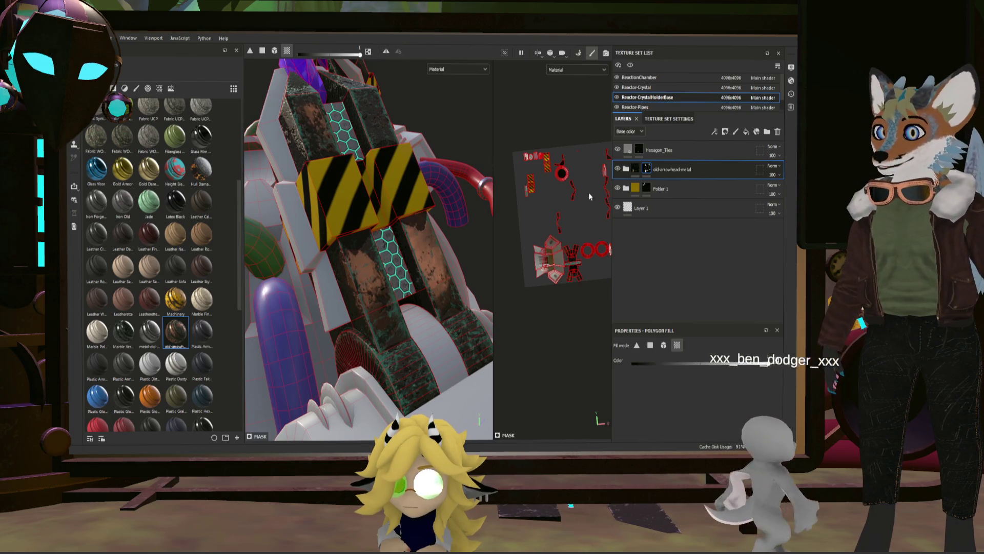
{"action": "left_click", "coordinate": [626, 170]}
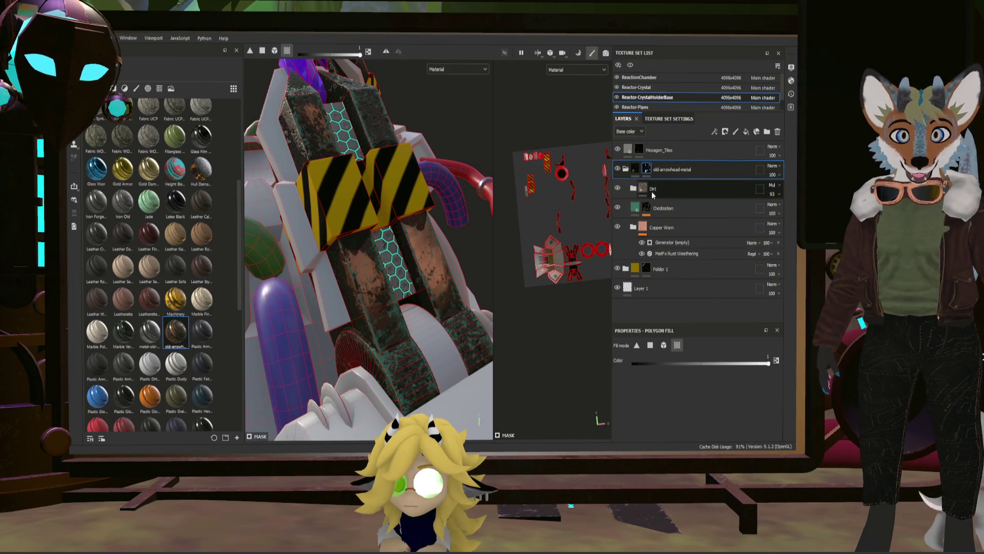
Inspect the Dirt folder's Gradient and Finish Grainy filter settings, then collapse it
{"action": "left_click", "coordinate": [633, 189]}
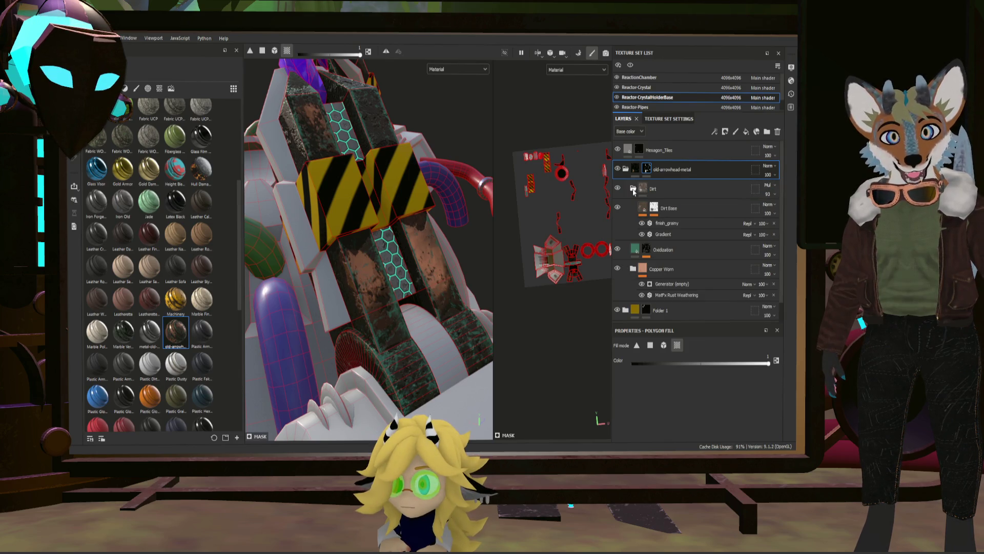
{"action": "left_click", "coordinate": [695, 235]}
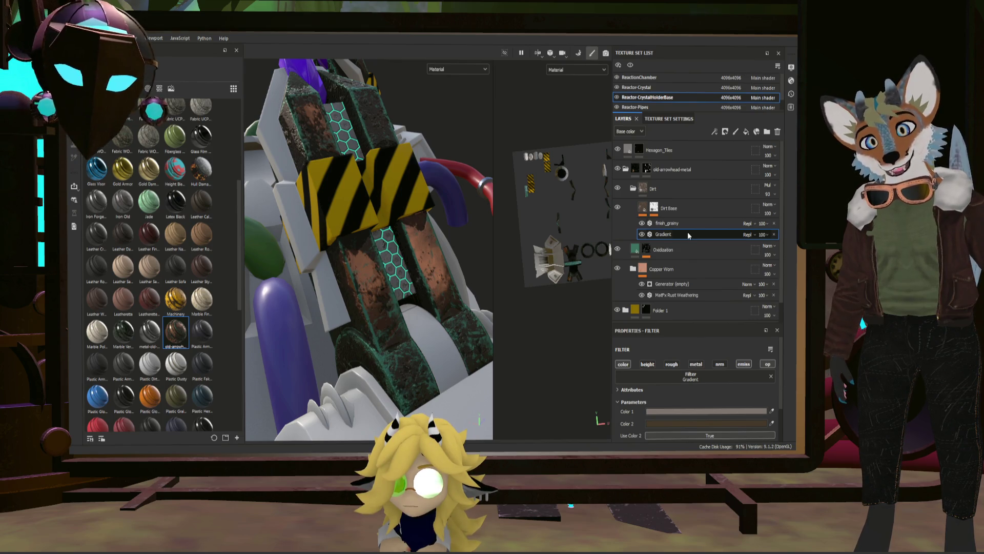
{"action": "left_click", "coordinate": [664, 224]}
{"action": "left_click", "coordinate": [632, 189]}
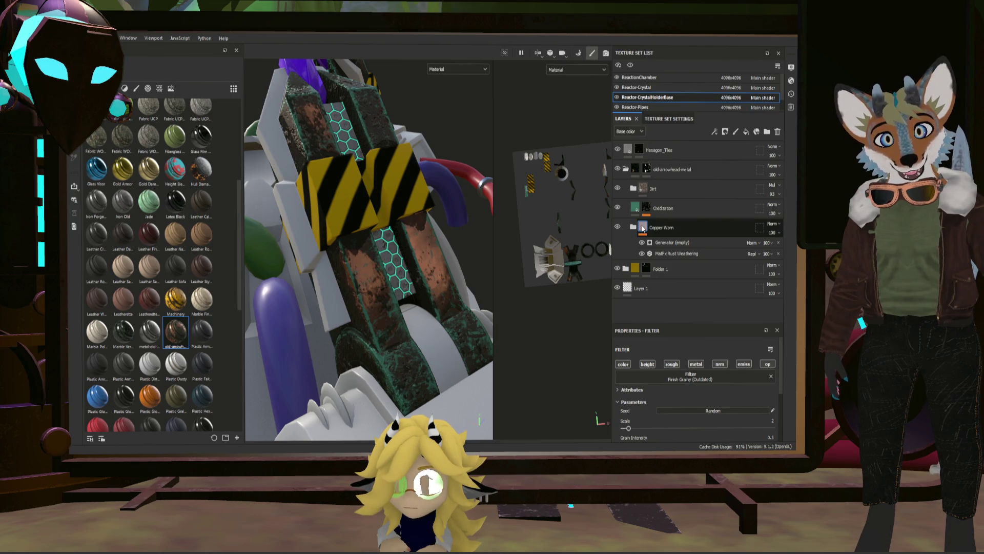
Inspect Copper Worn's empty generator and Rust Weathering filter, hide the rust, and view the Oxidization fill
{"action": "left_click", "coordinate": [719, 244]}
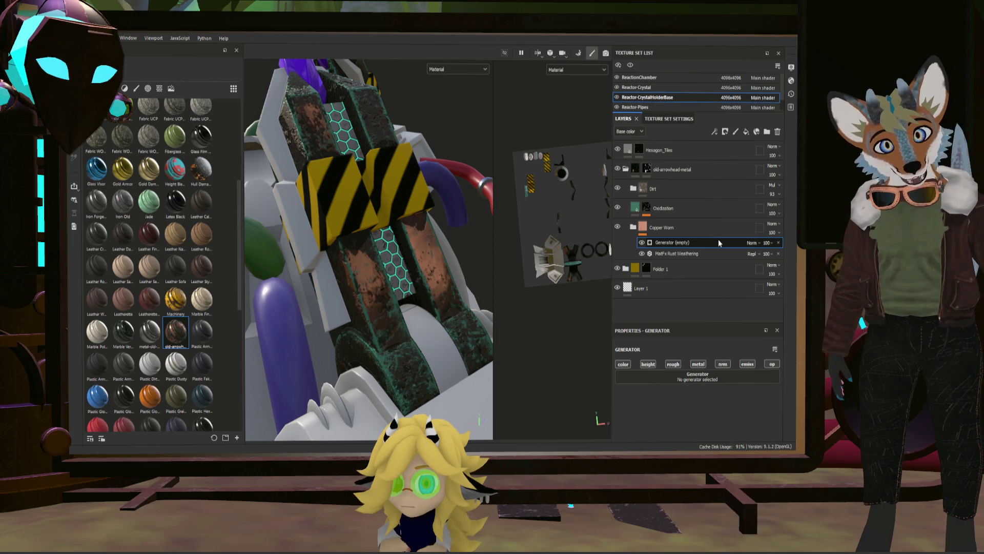
{"action": "left_click", "coordinate": [701, 254]}
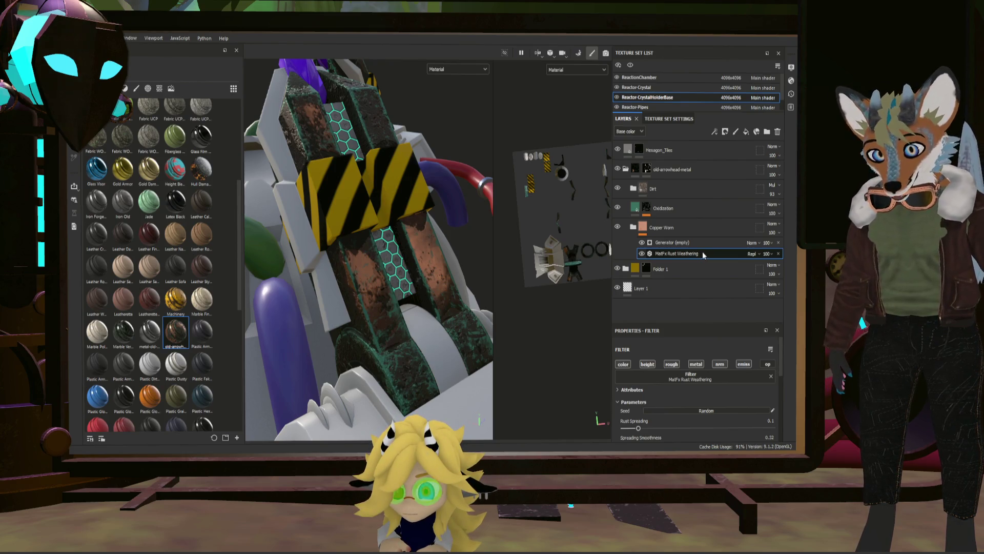
{"action": "left_click", "coordinate": [643, 254]}
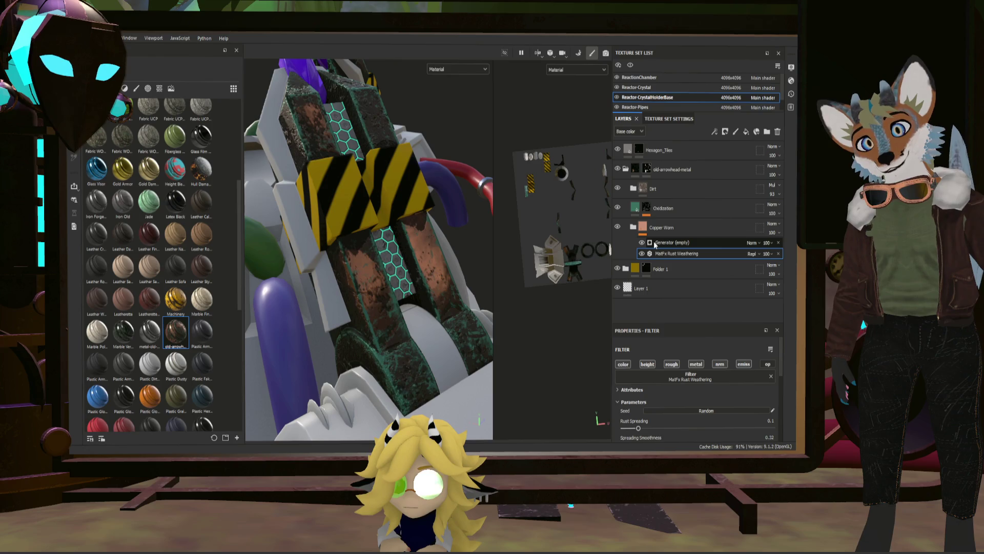
{"action": "left_click", "coordinate": [633, 209]}
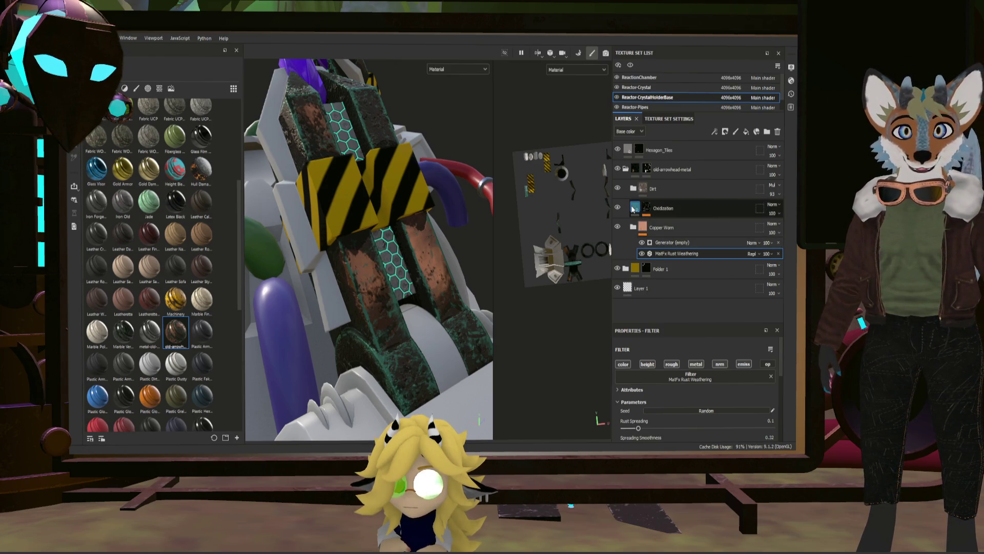